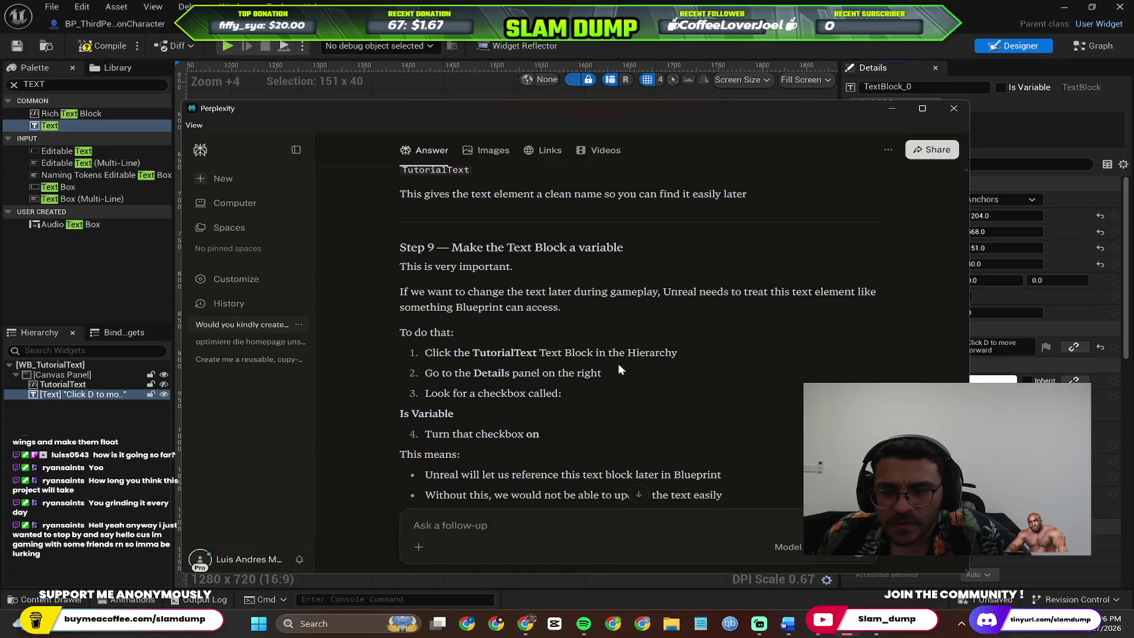
Bring the Unreal widget designer forward and pan the canvas toward the 'Click D to move forward' text
{"action": "left_click", "coordinate": [892, 108]}
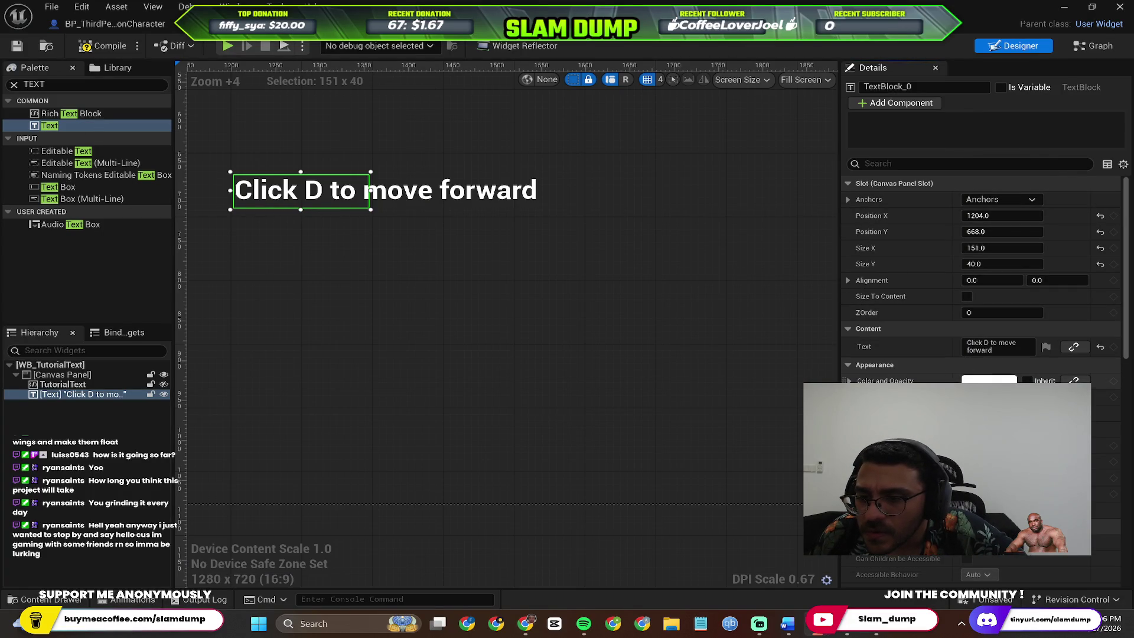
{"action": "scroll", "coordinate": [980, 295], "scroll_direction": "down", "scroll_amount": 1}
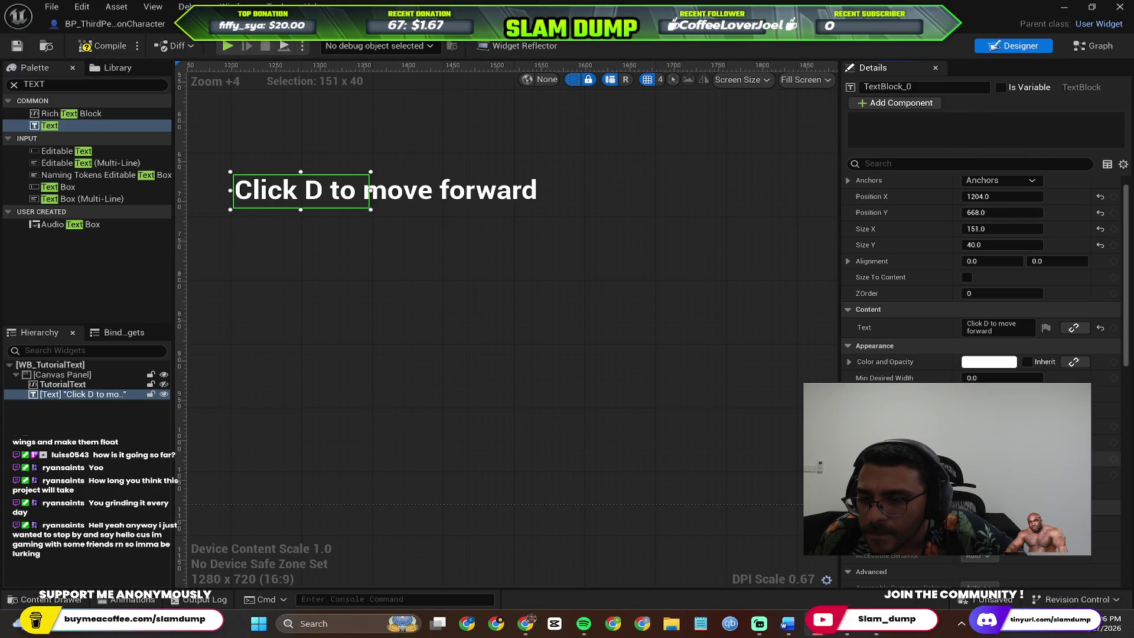
{"action": "scroll", "coordinate": [981, 295], "scroll_direction": "down", "scroll_amount": 3}
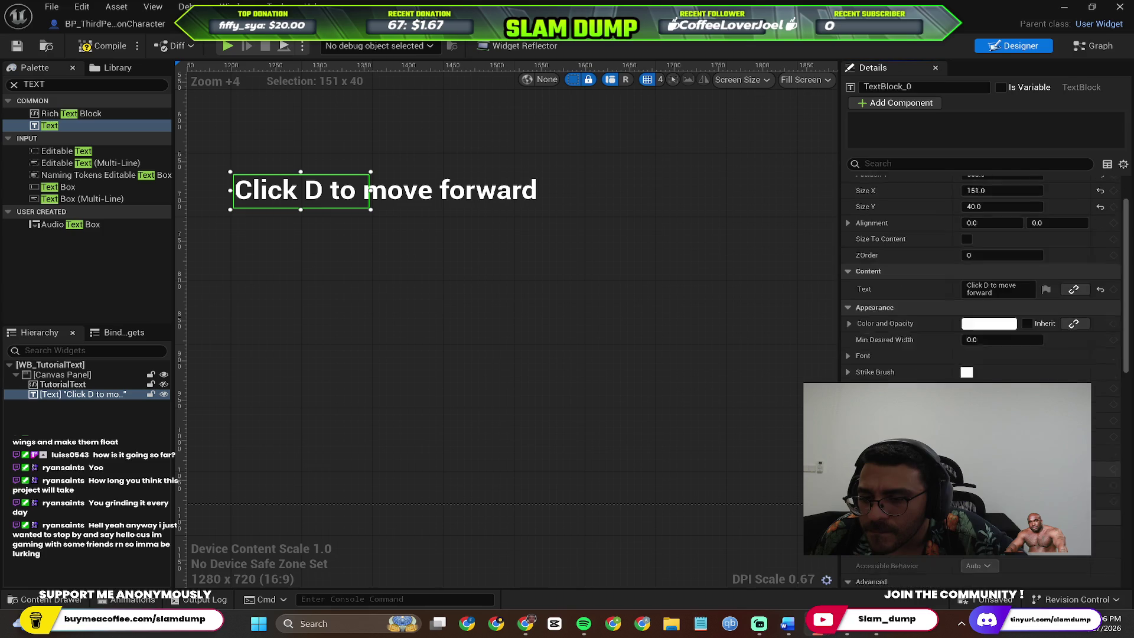
{"action": "scroll", "coordinate": [980, 296], "scroll_direction": "down", "scroll_amount": 3}
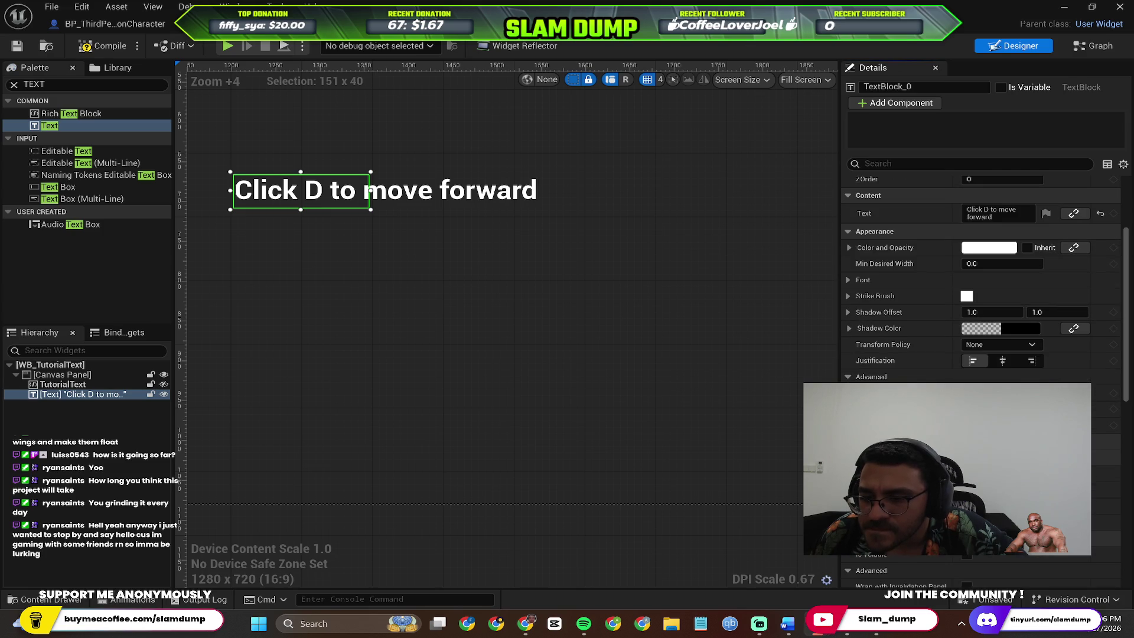
{"action": "scroll", "coordinate": [980, 296], "scroll_direction": "down", "scroll_amount": 3}
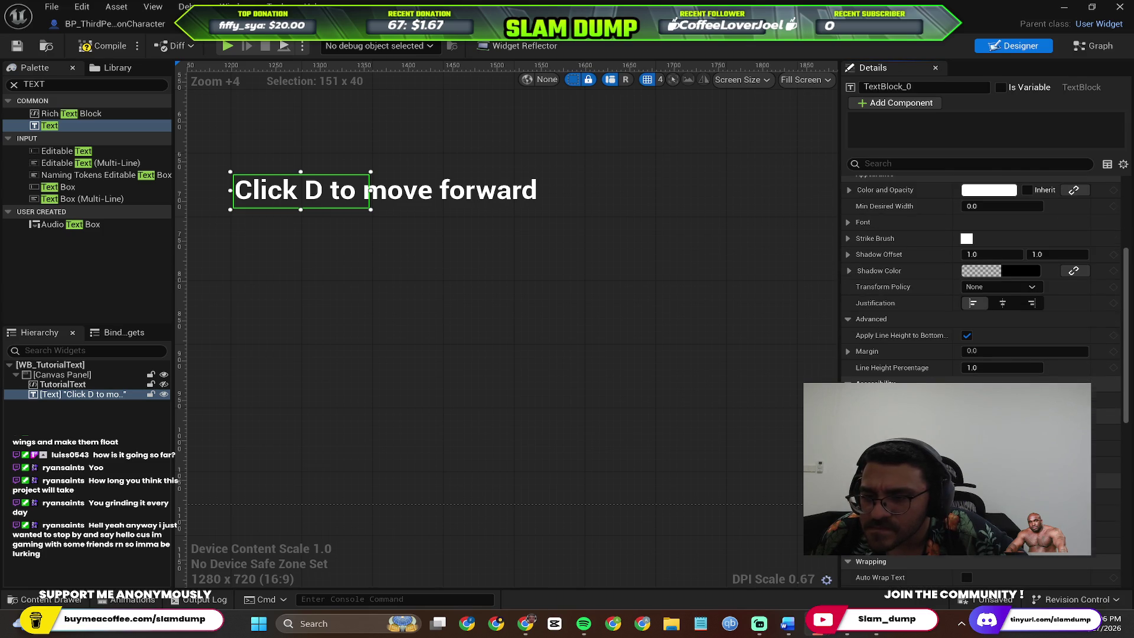
{"action": "scroll", "coordinate": [980, 295], "scroll_direction": "down", "scroll_amount": 1}
{"action": "mouse_move", "coordinate": [426, 310]}
{"action": "left_mouse_down"}
{"action": "mouse_move", "coordinate": [544, 349]}
{"action": "mouse_move", "coordinate": [597, 393]}
{"action": "left_mouse_up"}
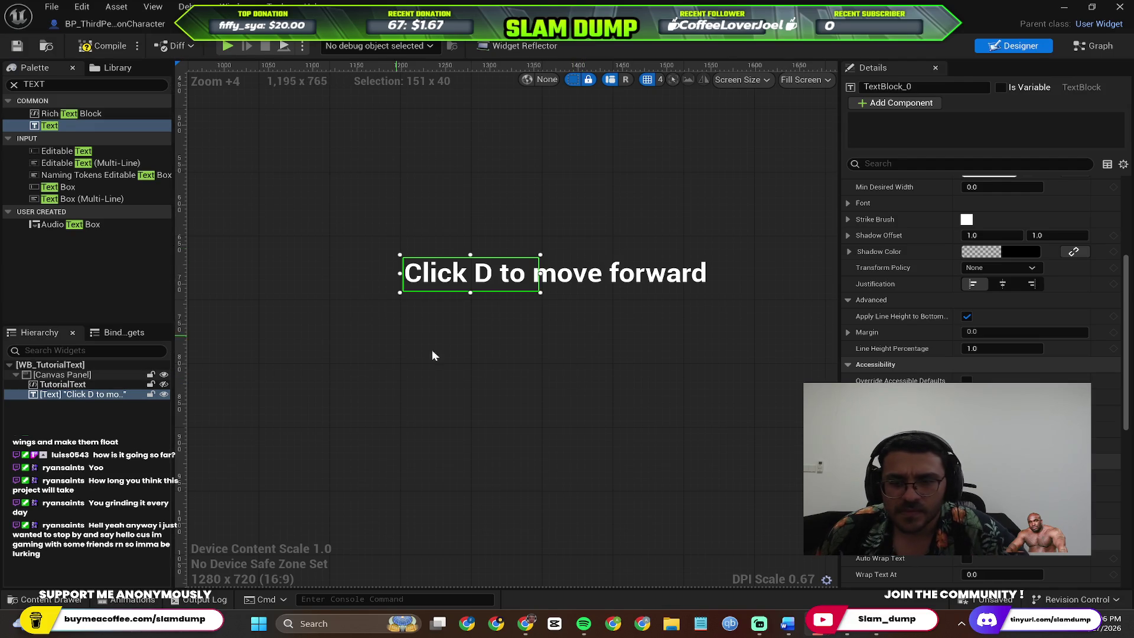
{"action": "scroll", "coordinate": [431, 350], "scroll_direction": "down", "scroll_amount": 8}
Ask Perplexity why Step 9's Is Variable checkbox is missing for both rich and normal text blocks
{"action": "key", "text": "alt+Tab"}
{"action": "scroll", "coordinate": [576, 384], "scroll_direction": "down", "scroll_amount": 20}
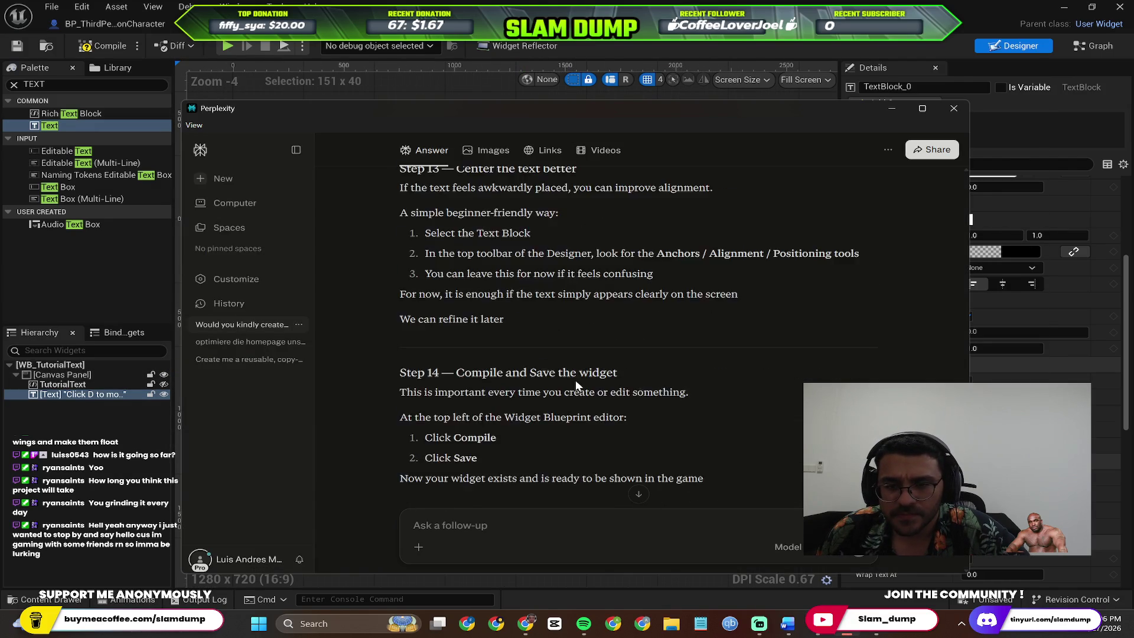
{"action": "scroll", "coordinate": [576, 383], "scroll_direction": "up", "scroll_amount": 15}
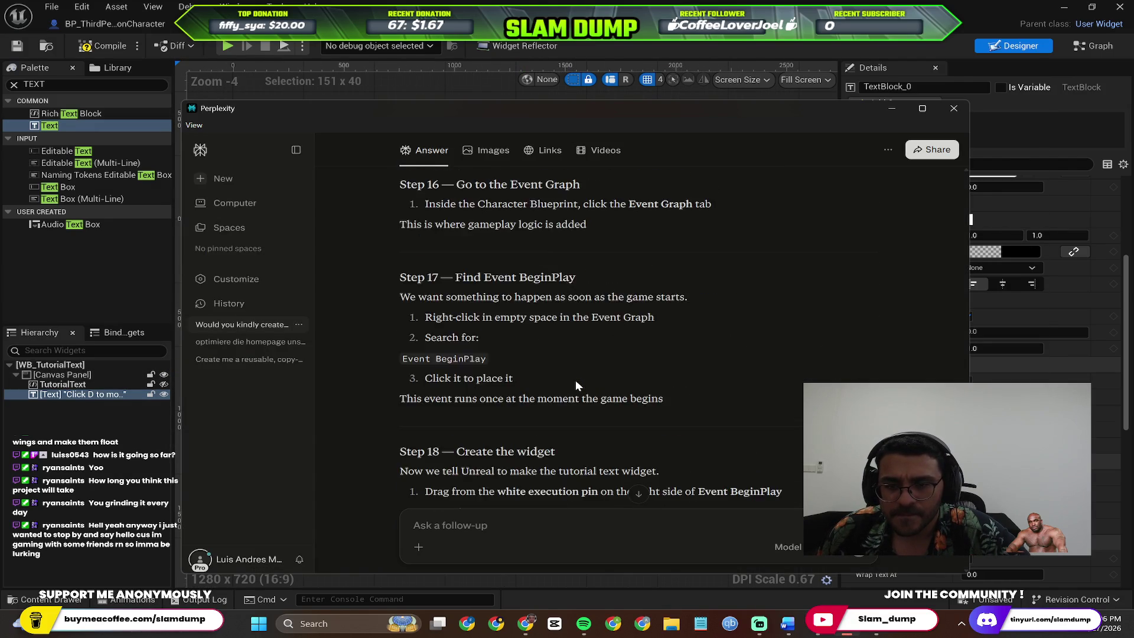
{"action": "scroll", "coordinate": [577, 381], "scroll_direction": "down", "scroll_amount": 4}
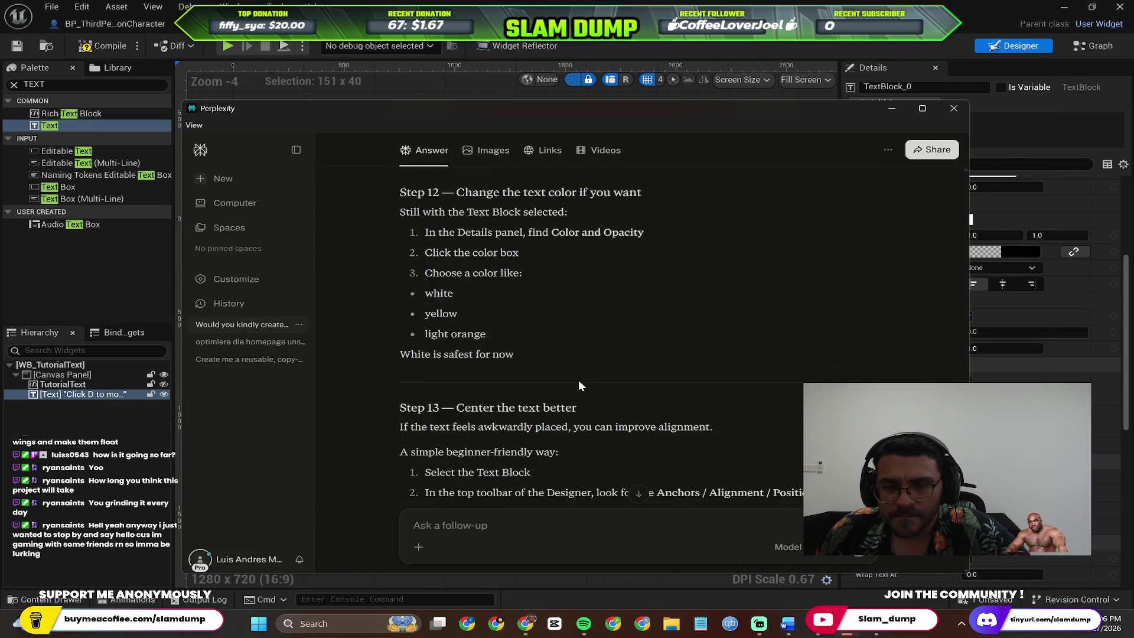
{"action": "scroll", "coordinate": [581, 381], "scroll_direction": "up", "scroll_amount": 8}
{"action": "scroll", "coordinate": [580, 342], "scroll_direction": "up", "scroll_amount": 6}
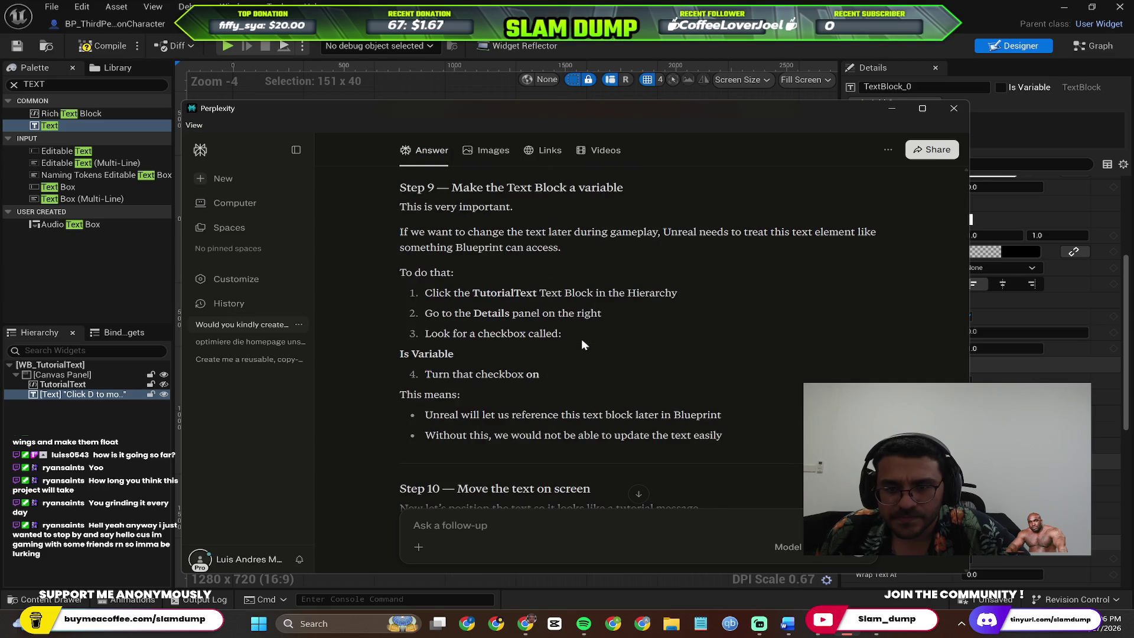
{"action": "type", "text": "I am stuck at step 9, "}
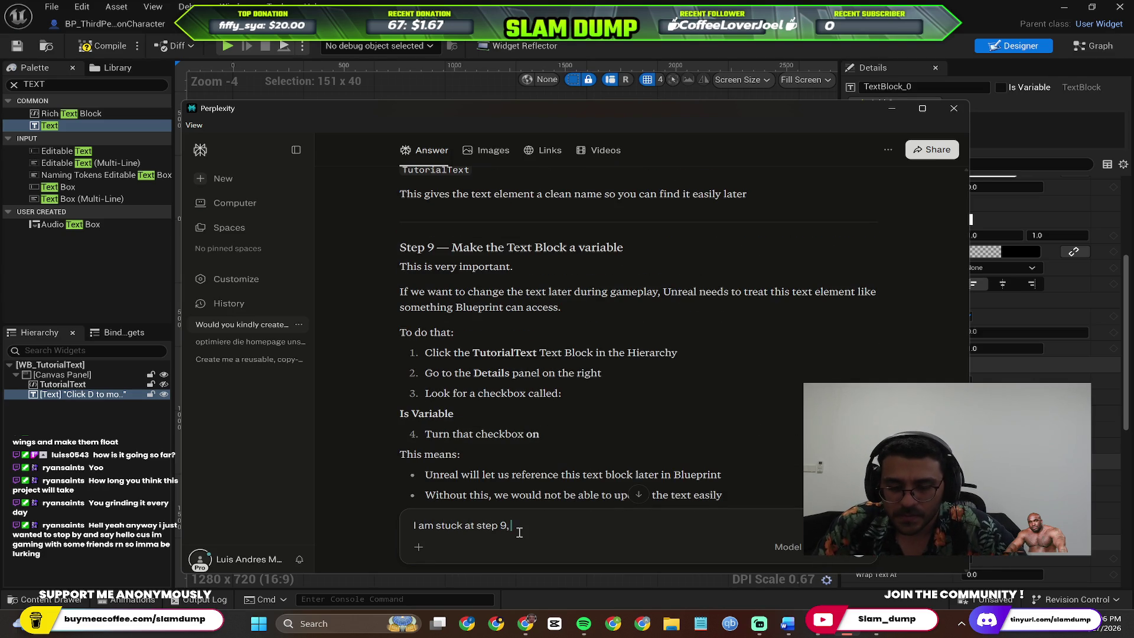
{"action": "type", "text": "just to make sure i a"}
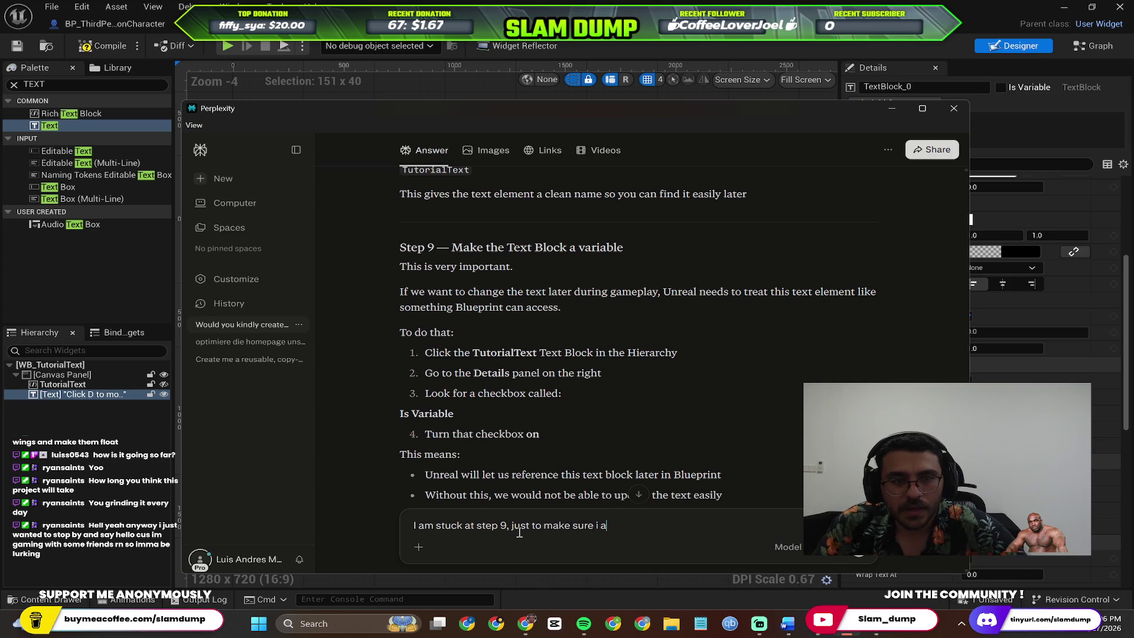
{"action": "type", "text": "dded a rich text blo"}
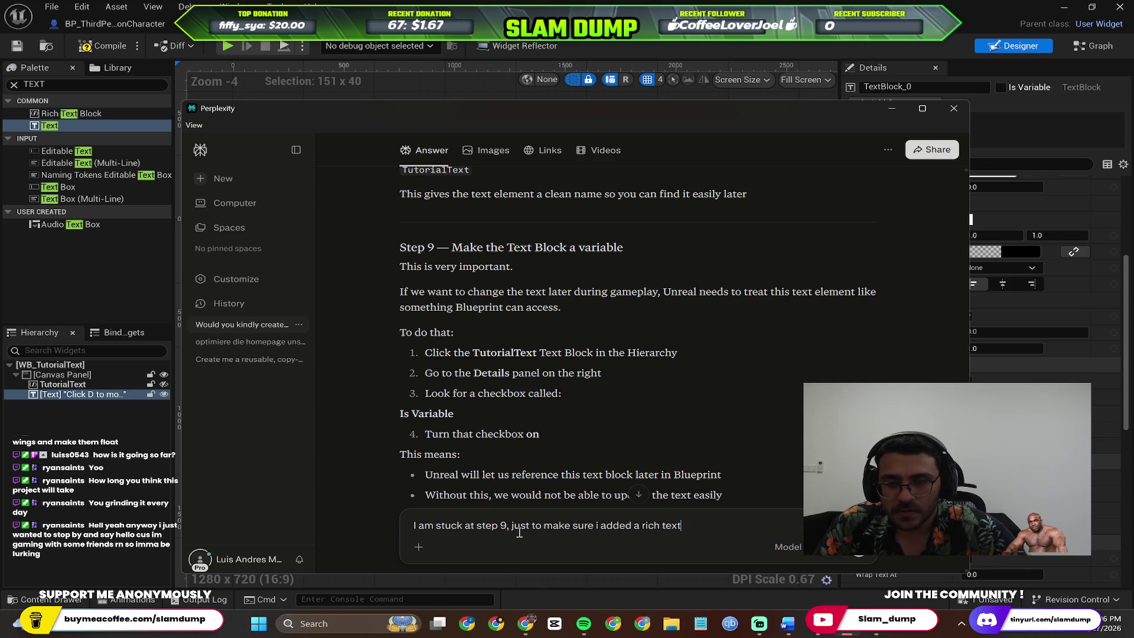
{"action": "type", "text": "ck and i "}
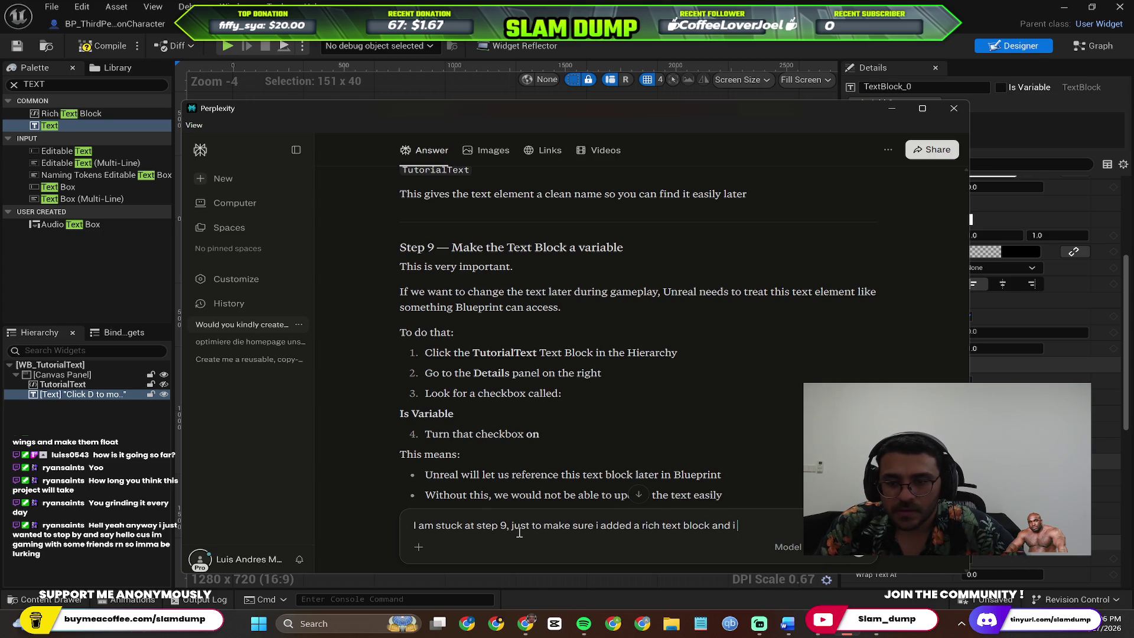
{"action": "type", "text": "couldnt find a"}
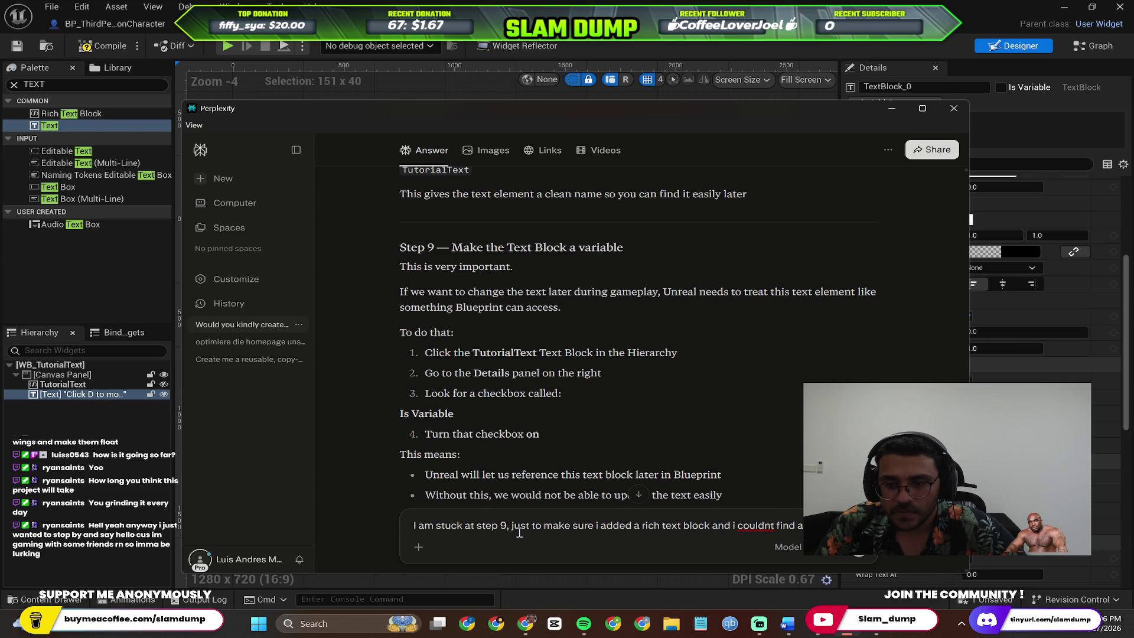
{"action": "type", "text": " is variable checkbox "}
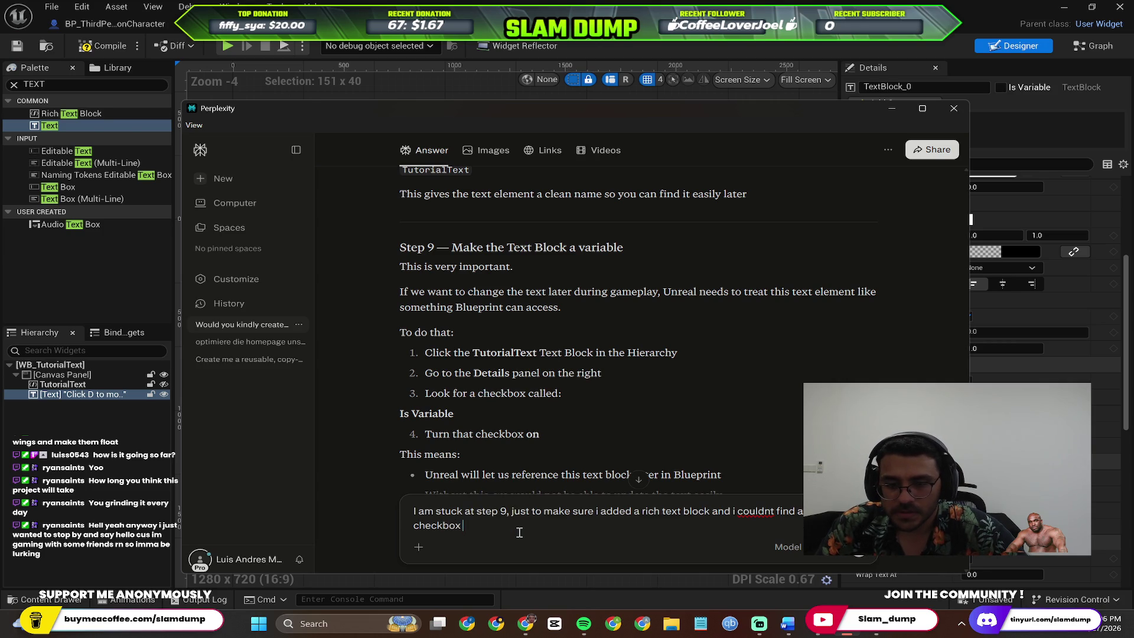
{"action": "type", "text": "i only found a "}
{"action": "type", "text": "is v"}
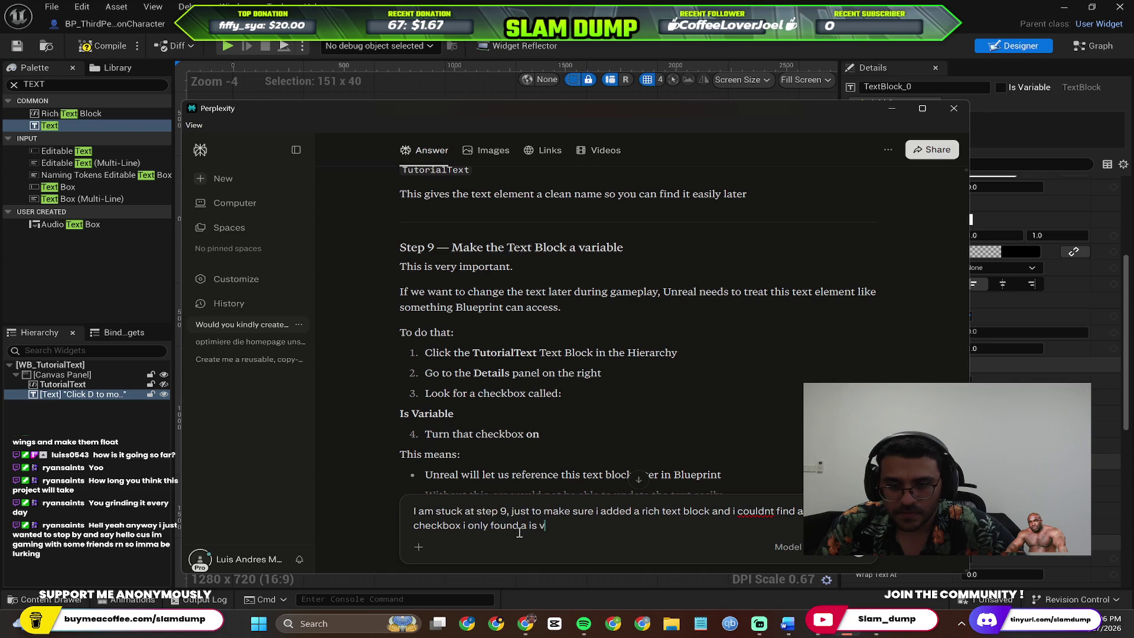
{"action": "type", "text": "olatile check box. I a"}
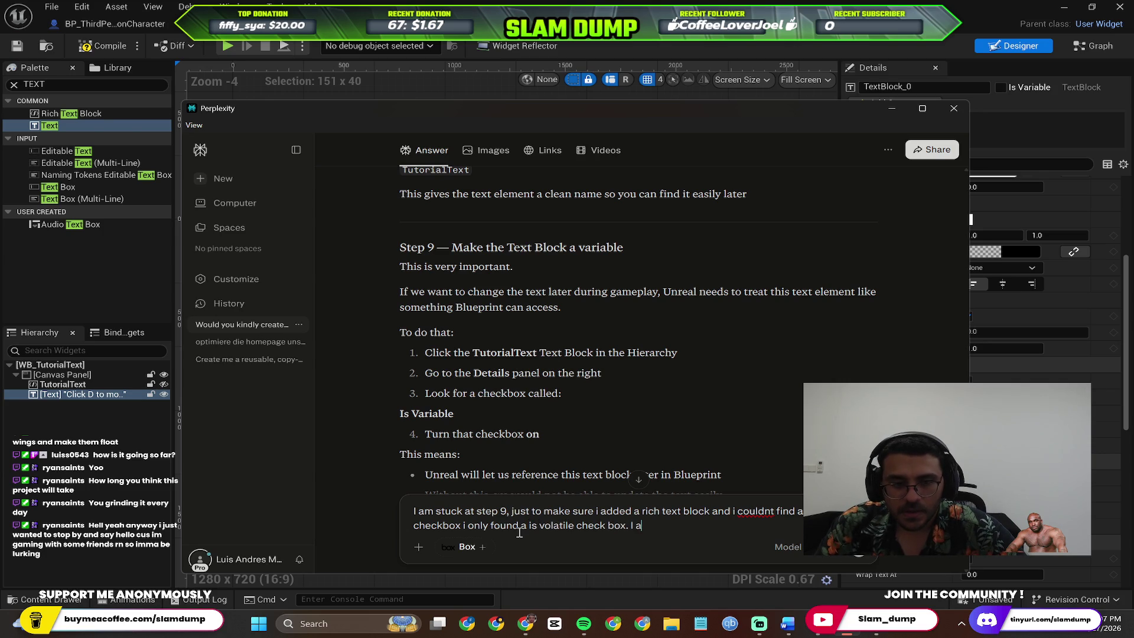
{"action": "type", "text": "lso tried addi"}
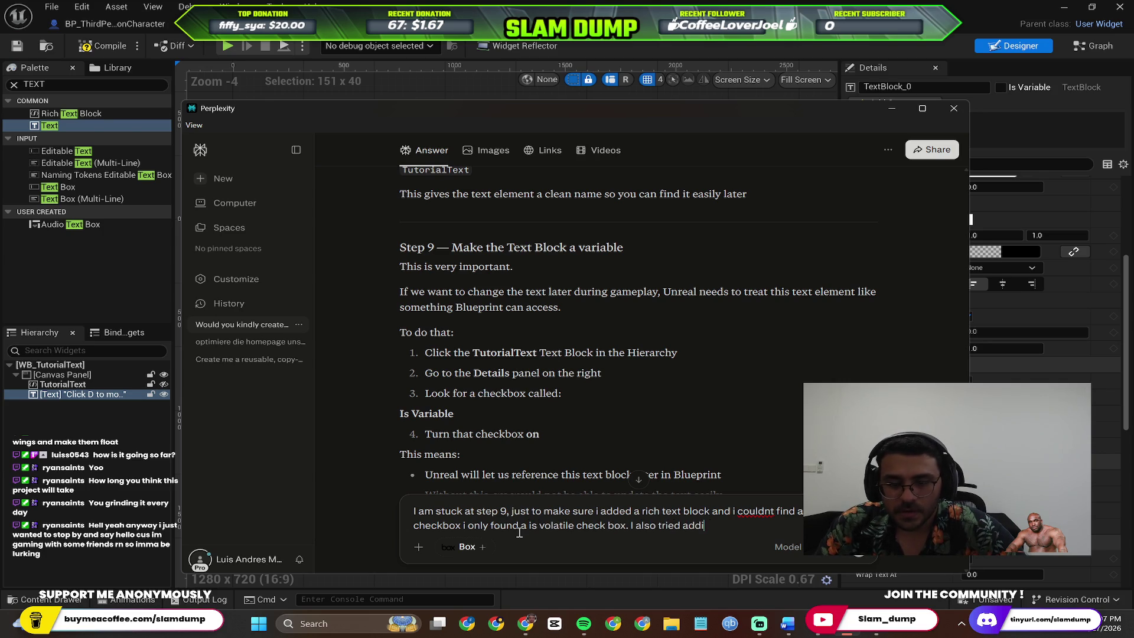
{"action": "type", "text": "ng a normal text "}
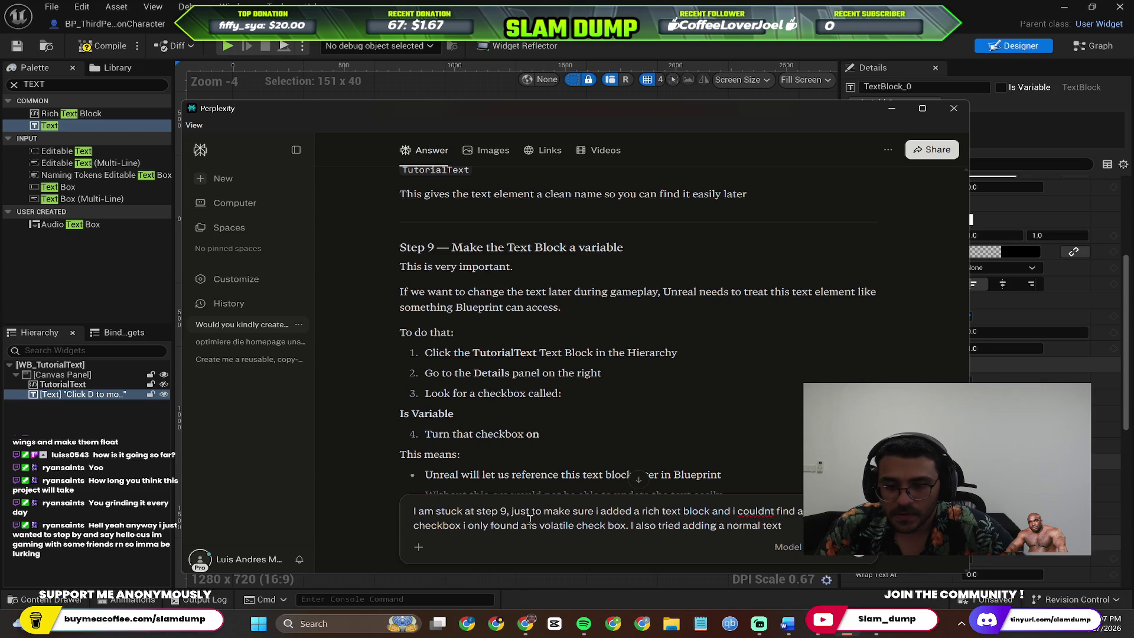
{"action": "type", "text": "inste"}
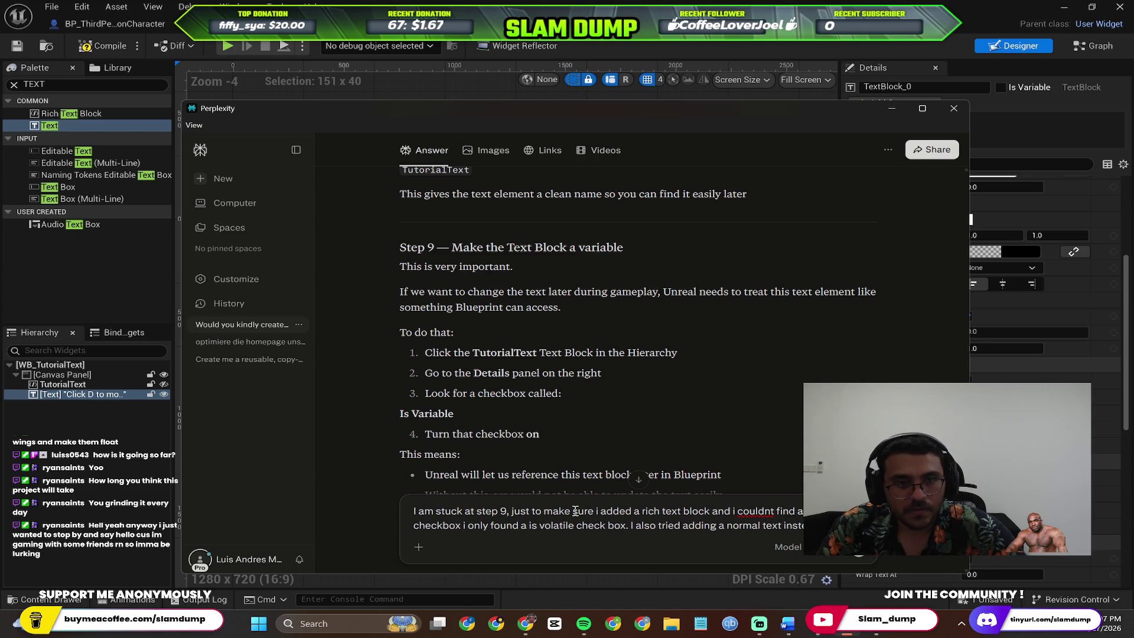
{"action": "type", "text": "ad of a rich text "}
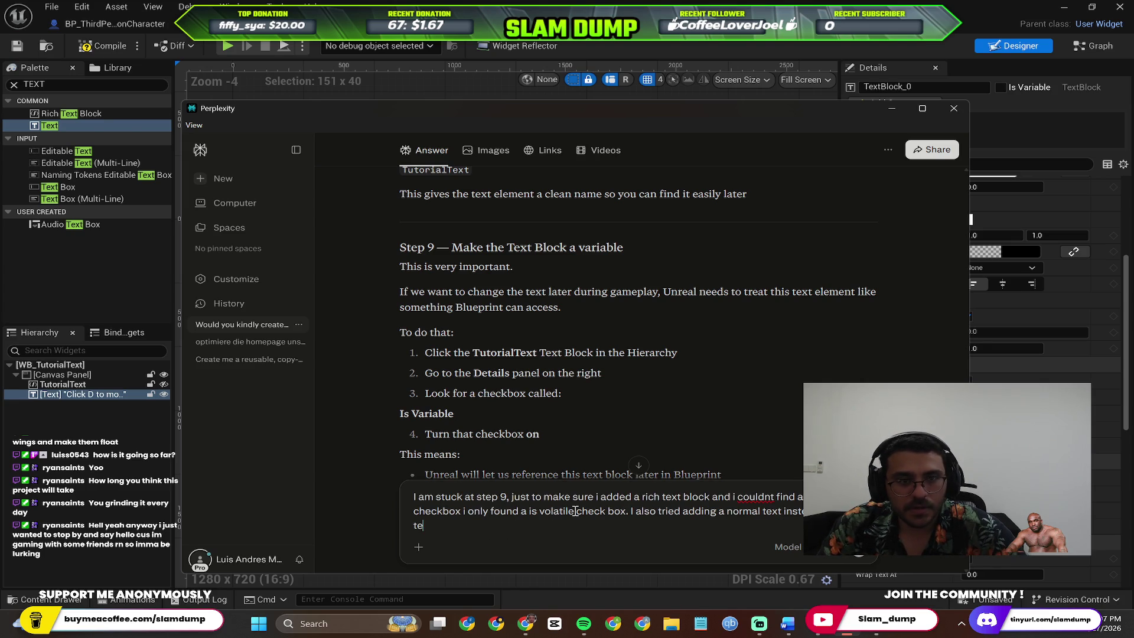
{"action": "type", "text": "block and i fa"}
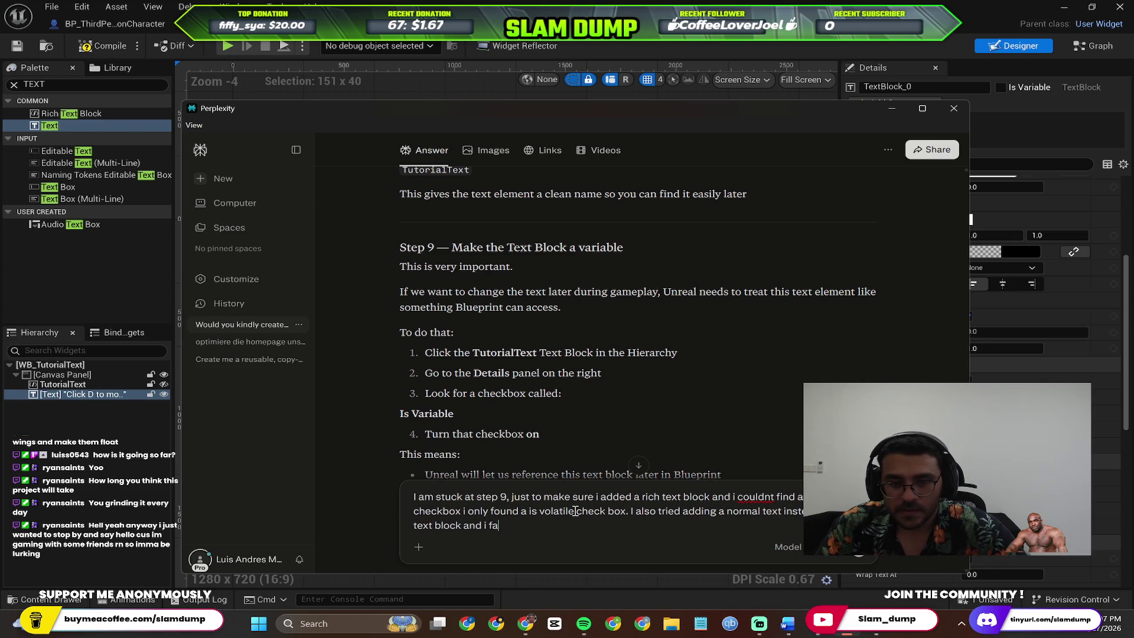
{"action": "type", "text": "ced the same iss"}
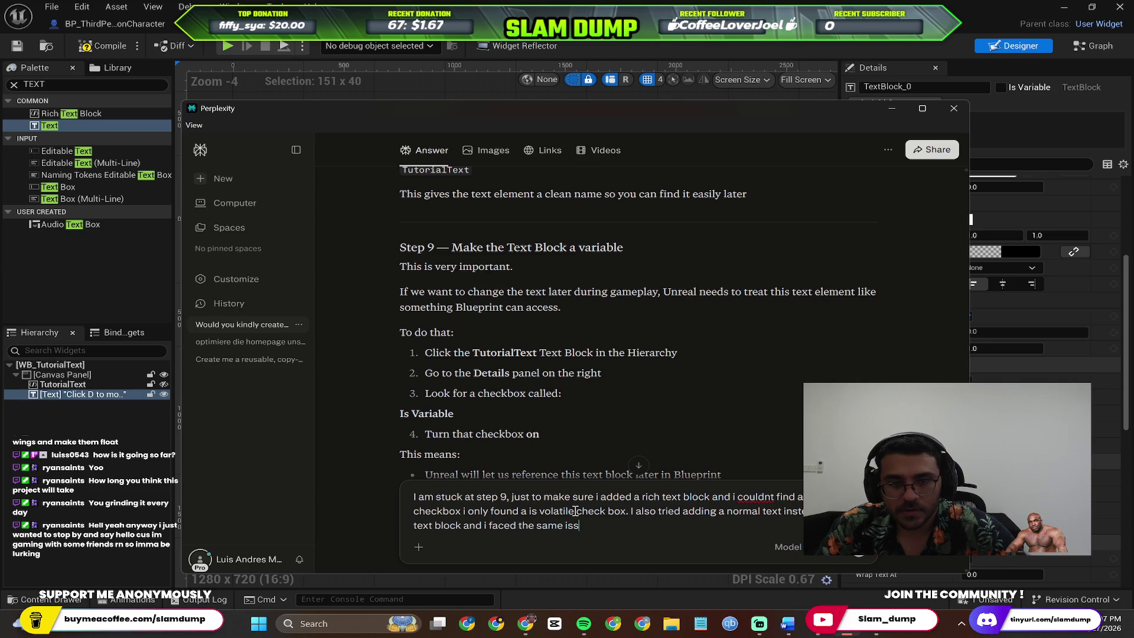
{"action": "type", "text": "ue"}
{"action": "key", "text": "Return"}
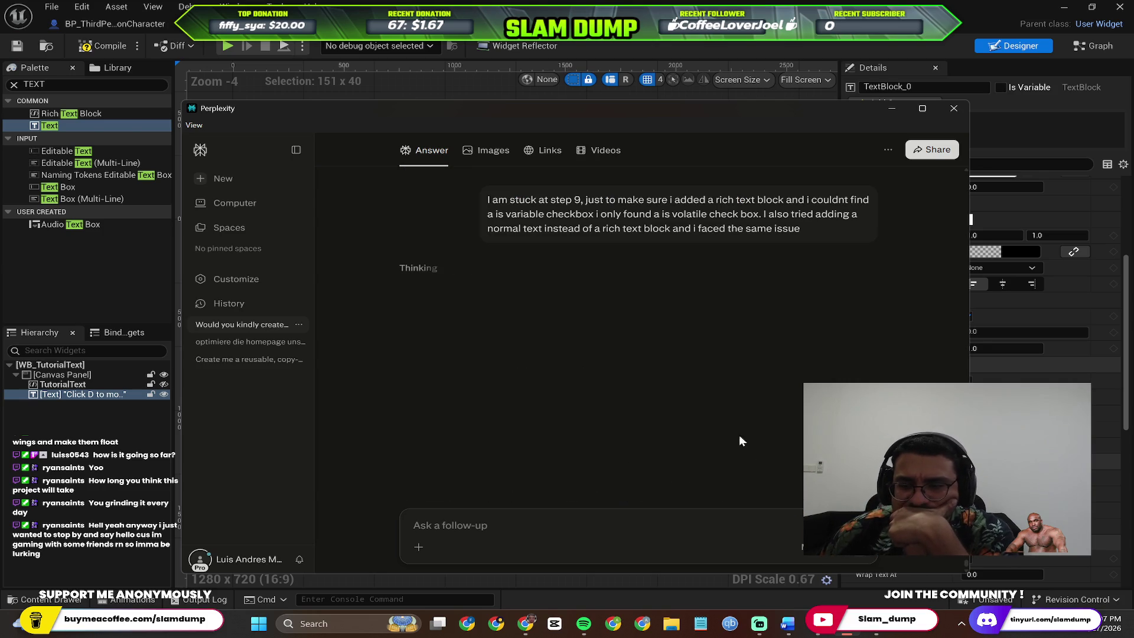
Read Perplexity's reply recommending a normal Text Block instead of a Rich Text Block
{"action": "left_click", "coordinate": [818, 546]}
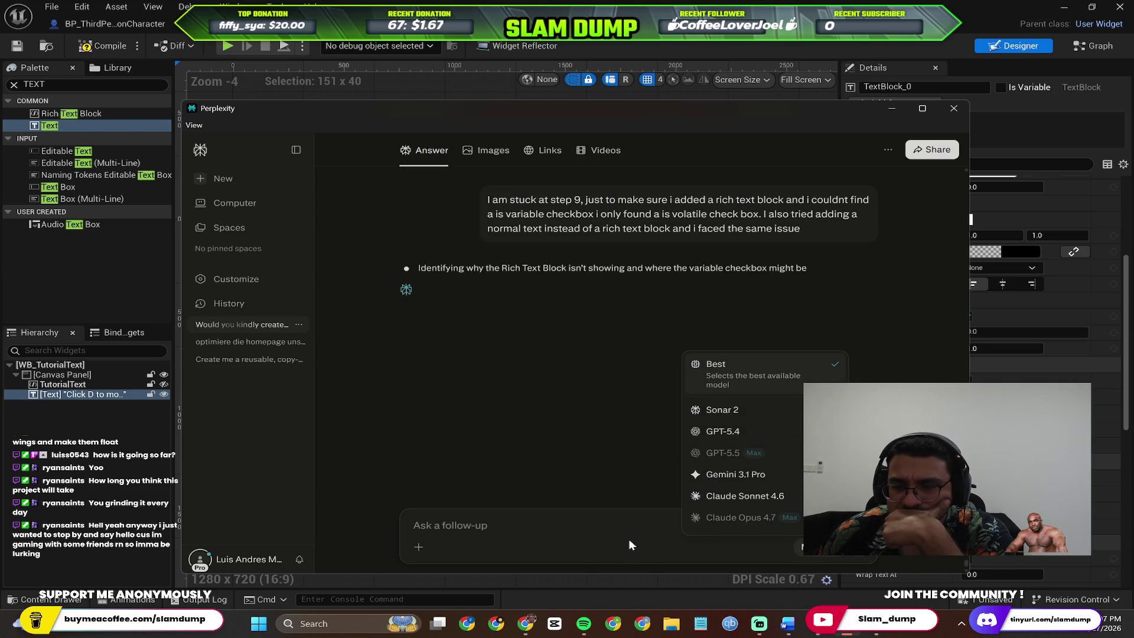
{"action": "left_click", "coordinate": [760, 496]}
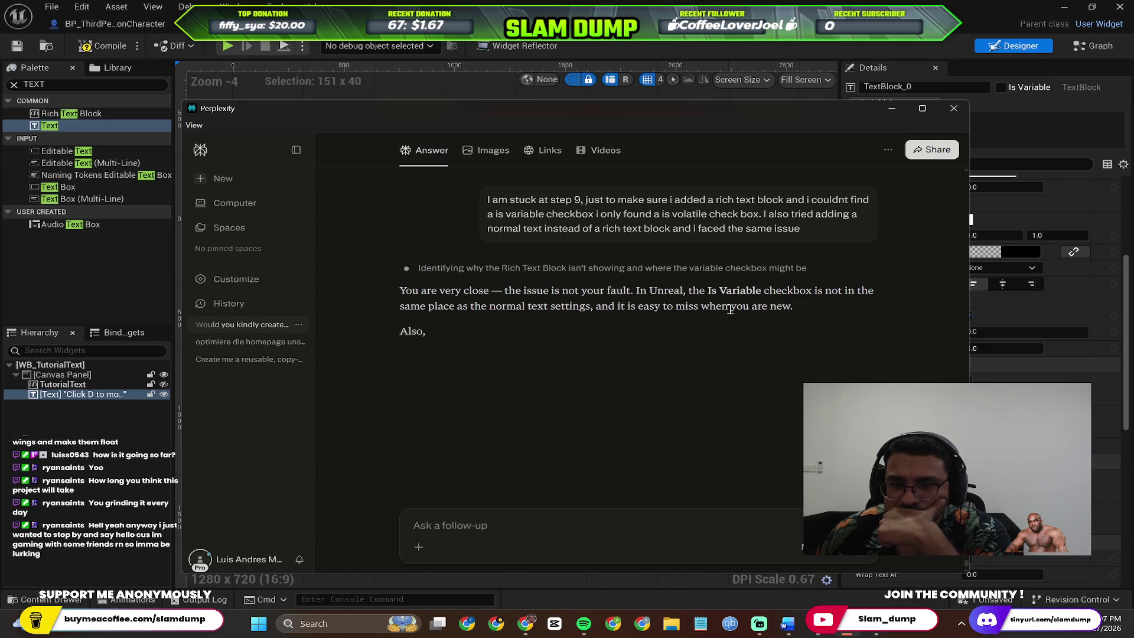
{"action": "scroll", "coordinate": [620, 398], "scroll_direction": "down", "scroll_amount": 2}
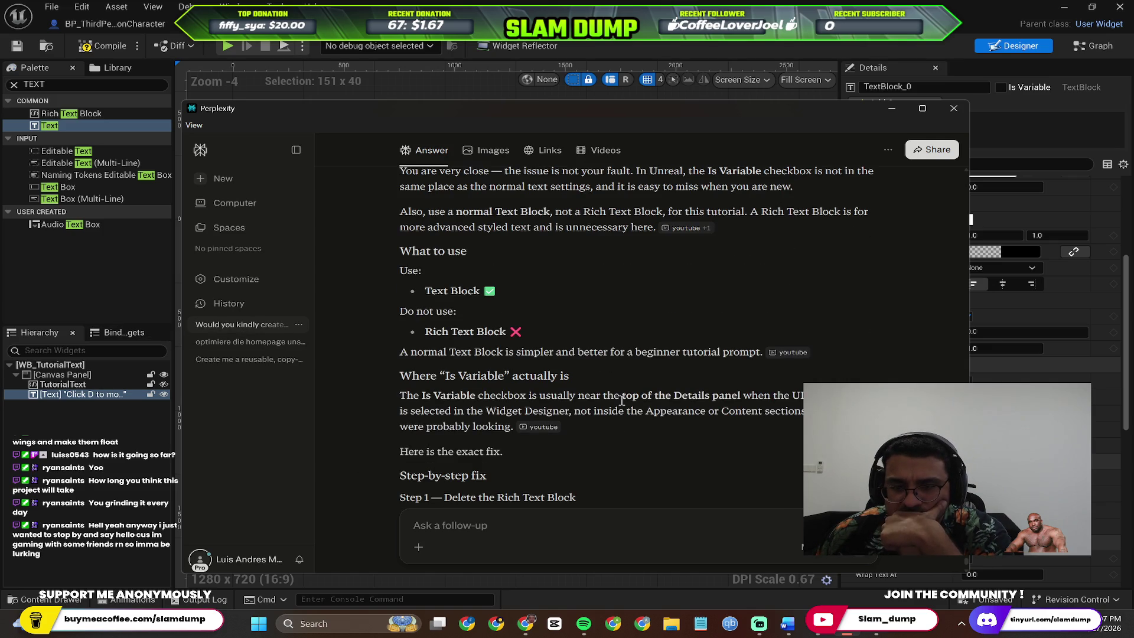
{"action": "key", "text": "alt+Tab"}
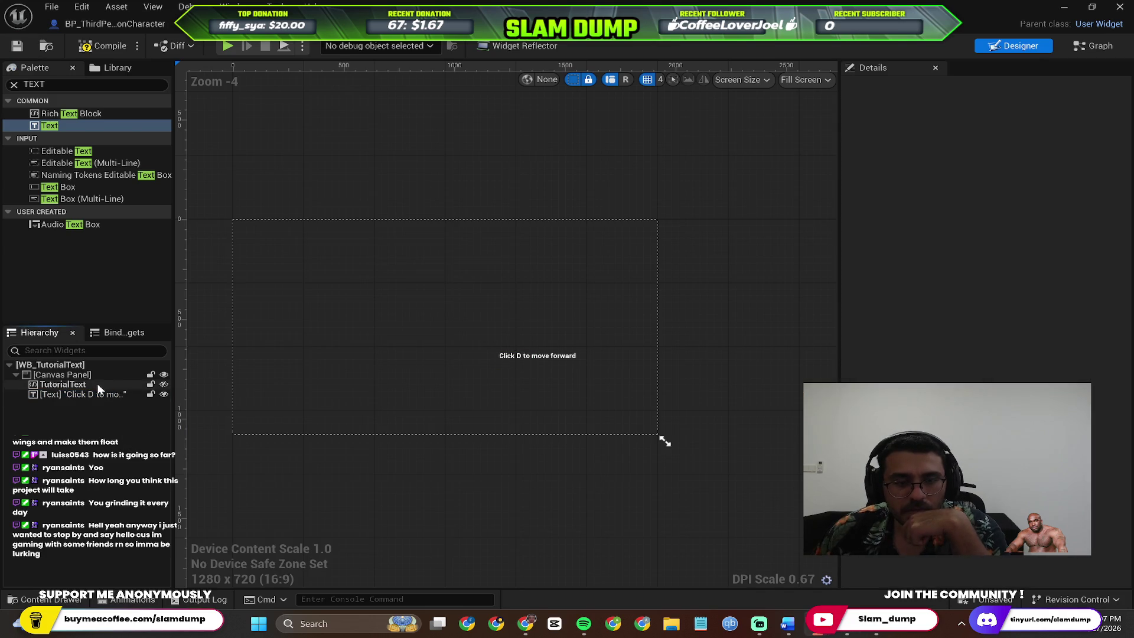
Delete the TutorialText rich text block, leaving the plain Text block selected in the Hierarchy
{"action": "left_click", "coordinate": [90, 384]}
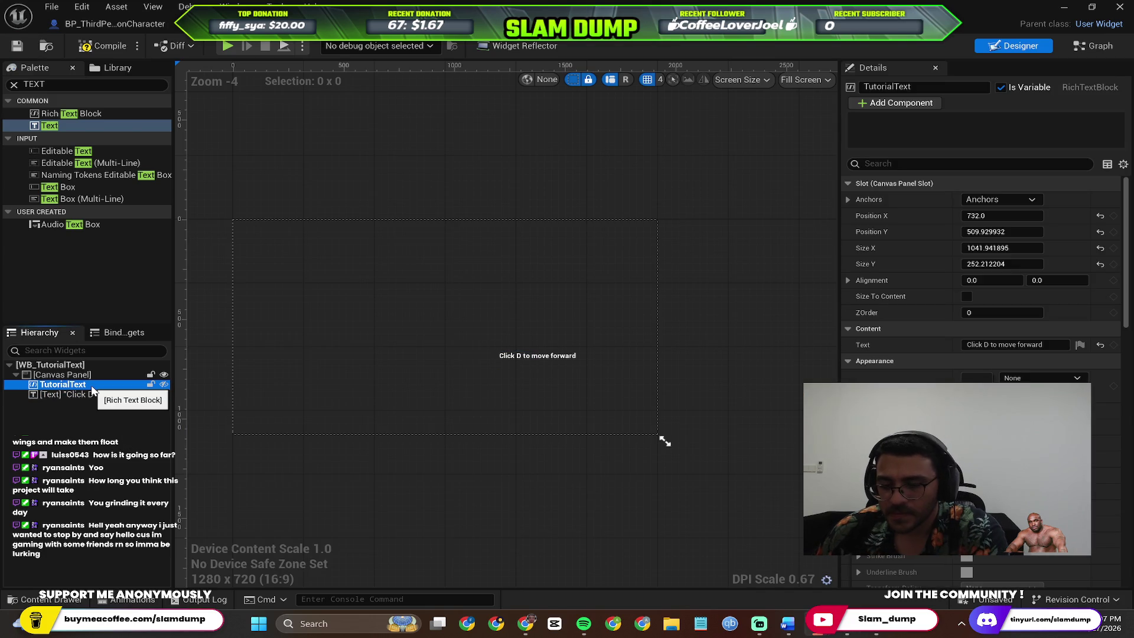
{"action": "key", "text": "Delete"}
{"action": "left_click", "coordinate": [76, 385]}
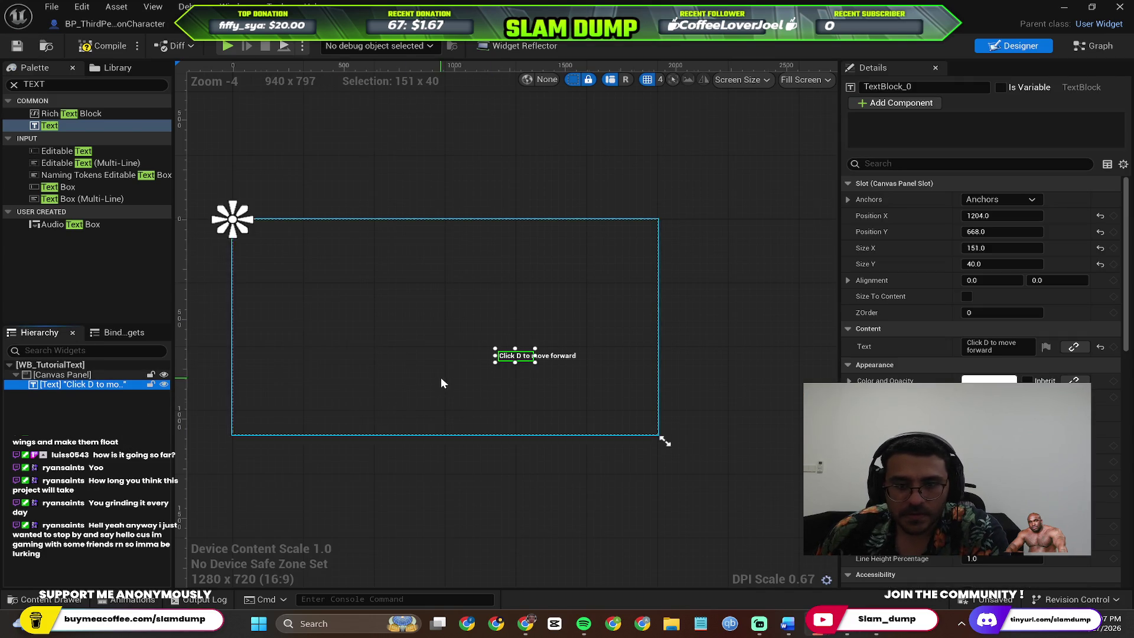
{"action": "scroll", "coordinate": [440, 377], "scroll_direction": "up", "scroll_amount": 5}
{"action": "key", "text": "alt+Tab"}
{"action": "scroll", "coordinate": [609, 355], "scroll_direction": "down", "scroll_amount": 3}
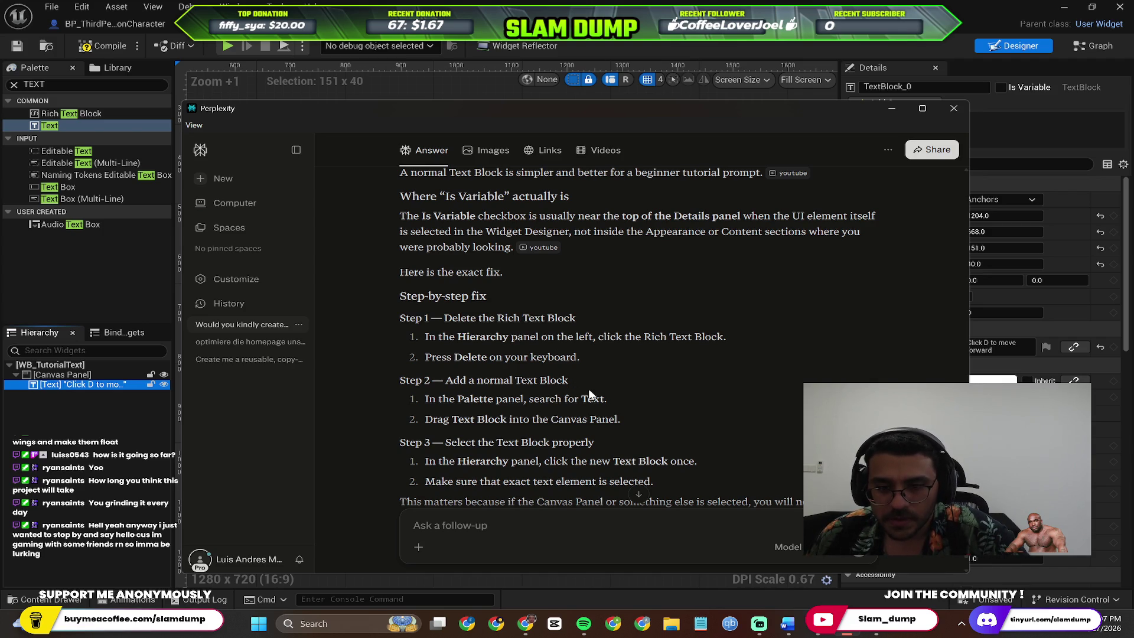
{"action": "scroll", "coordinate": [656, 366], "scroll_direction": "down", "scroll_amount": 1}
{"action": "scroll", "coordinate": [559, 385], "scroll_direction": "down", "scroll_amount": 1}
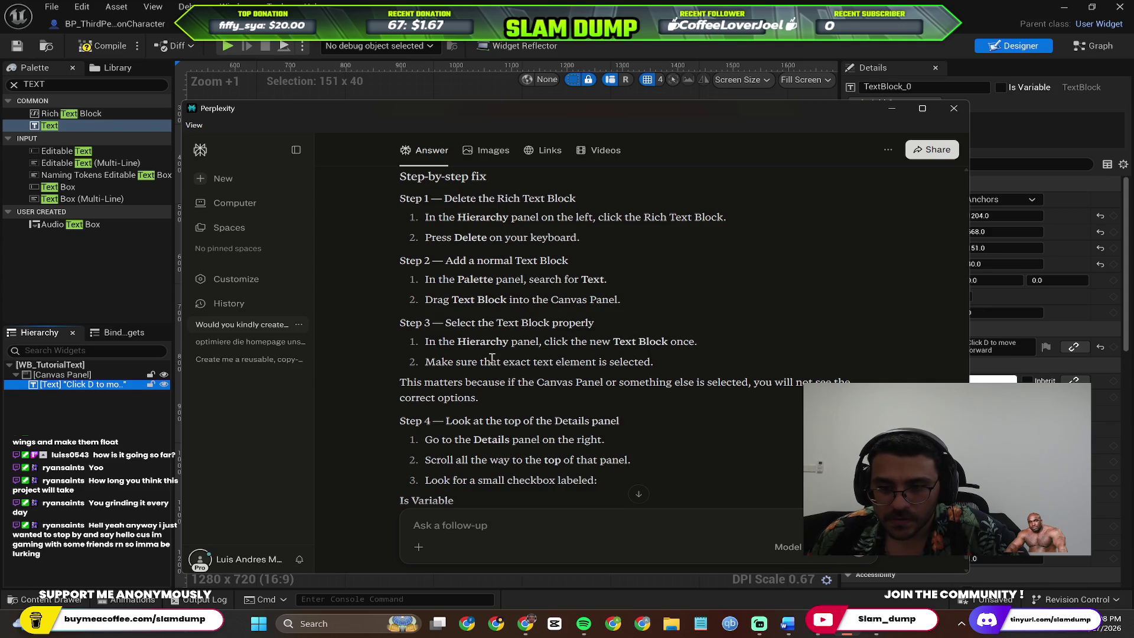
{"action": "scroll", "coordinate": [649, 348], "scroll_direction": "down", "scroll_amount": 1}
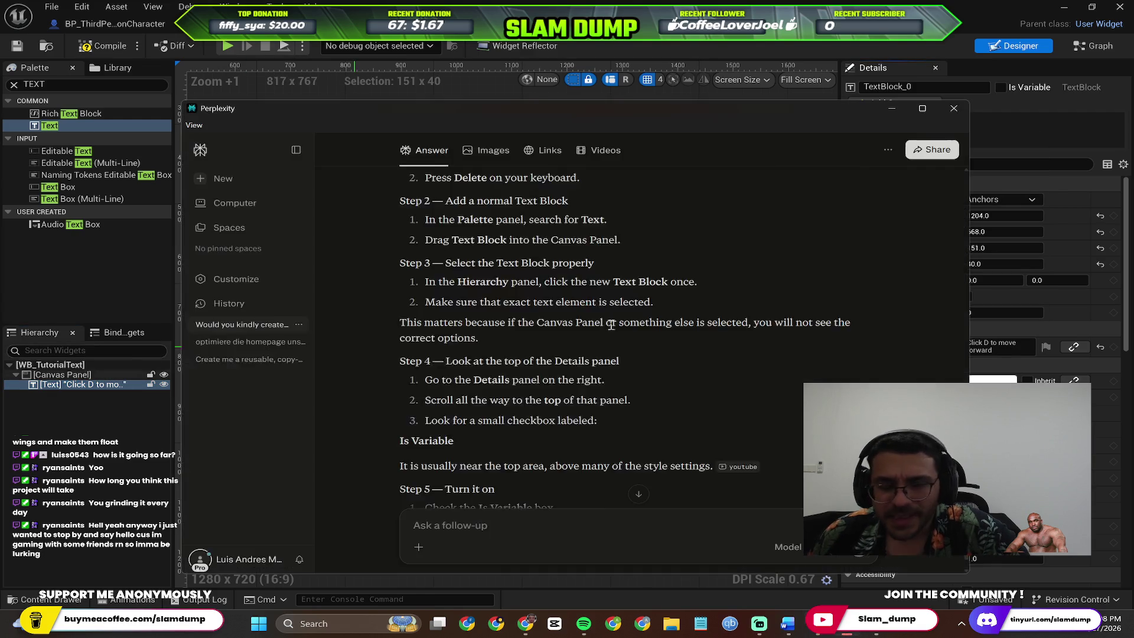
{"action": "scroll", "coordinate": [611, 324], "scroll_direction": "up", "scroll_amount": 2}
{"action": "scroll", "coordinate": [569, 320], "scroll_direction": "down", "scroll_amount": 1}
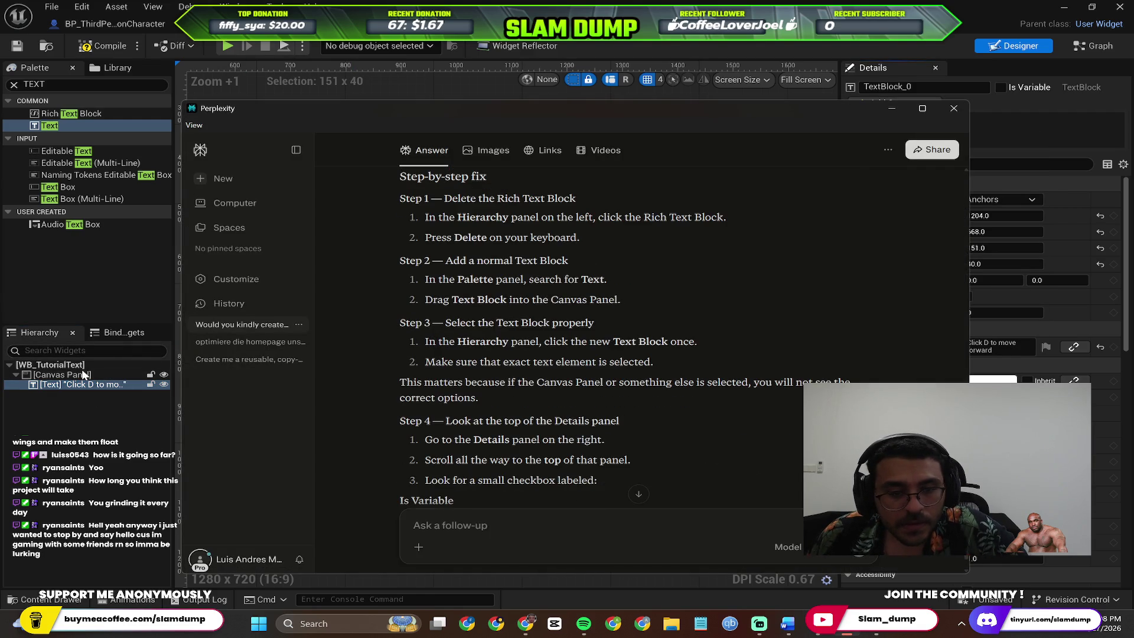
{"action": "left_click", "coordinate": [74, 383]}
Delete the old text widget and drop a new Text Block into the Canvas Panel
{"action": "key", "text": "Delete"}
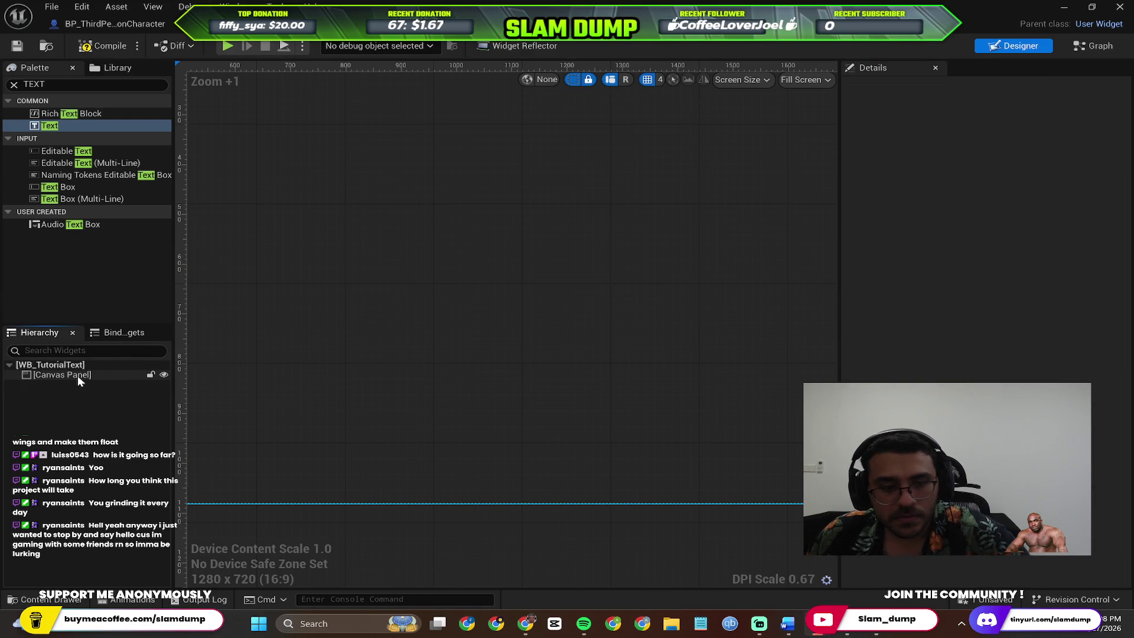
{"action": "left_click", "coordinate": [73, 376]}
{"action": "key", "text": "alt+Tab"}
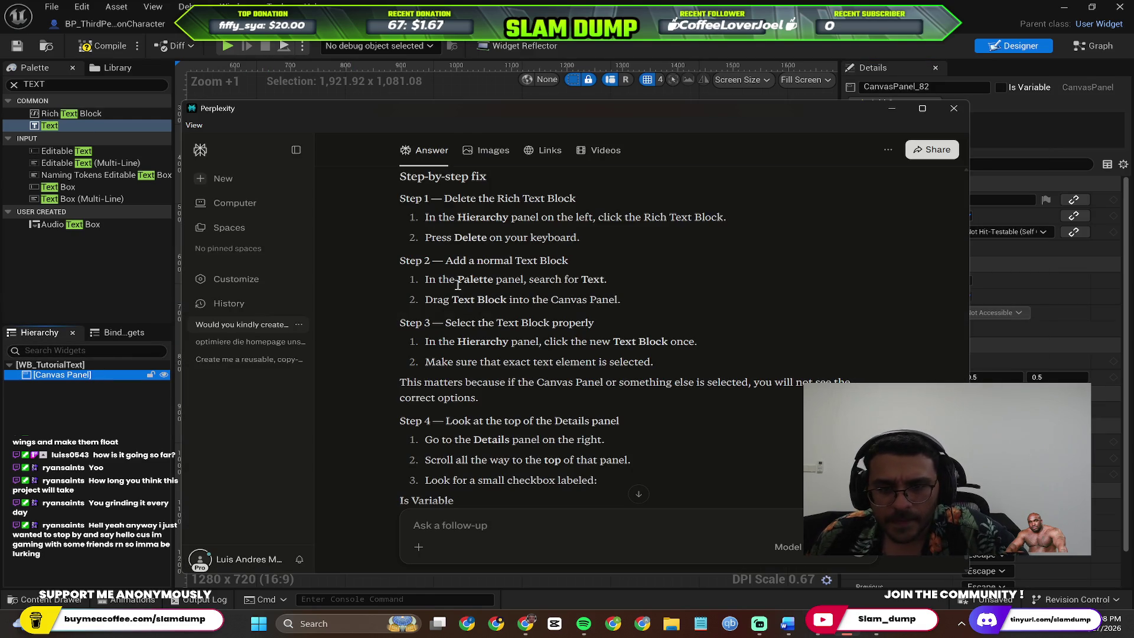
{"action": "scroll", "coordinate": [510, 275], "scroll_direction": "up", "scroll_amount": 1}
{"action": "scroll", "coordinate": [550, 298], "scroll_direction": "down", "scroll_amount": 1}
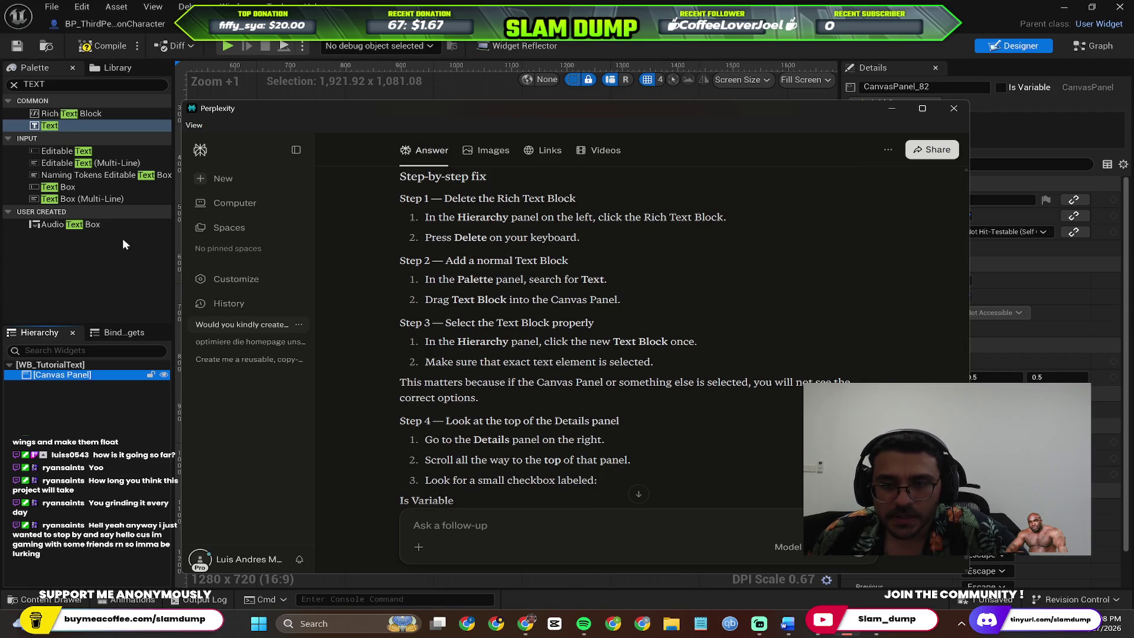
{"action": "left_click_drag", "start_coordinate": [72, 125], "coordinate": [576, 319]}
{"action": "key", "text": "alt+Tab"}
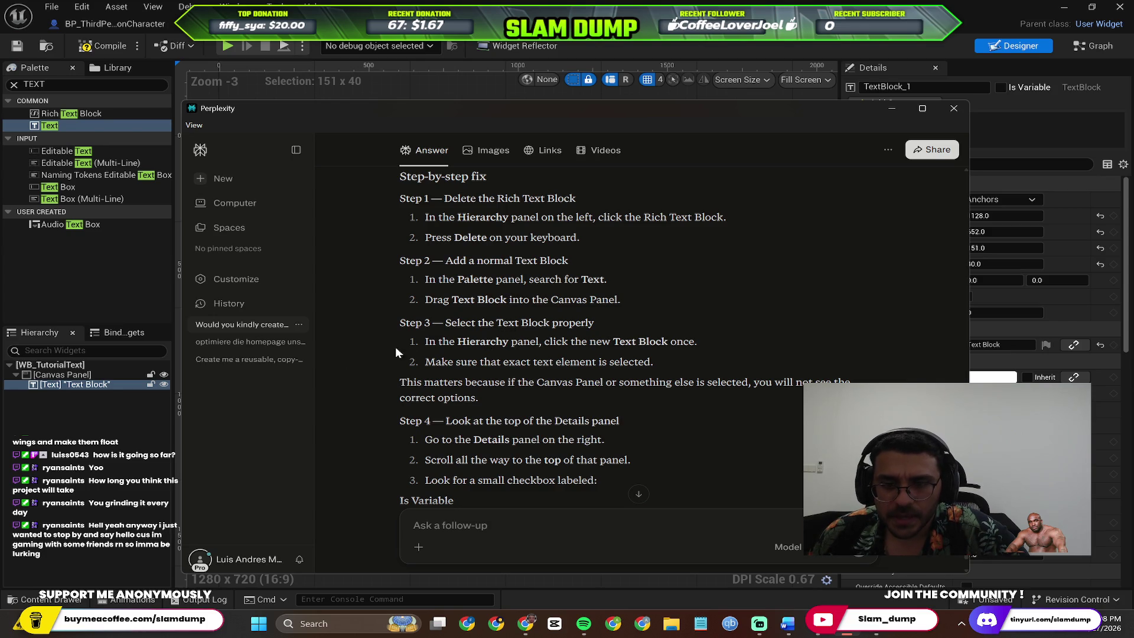
Tick Is Variable on the new Text Block so it is listed as TextBlock_1
{"action": "left_click", "coordinate": [89, 390]}
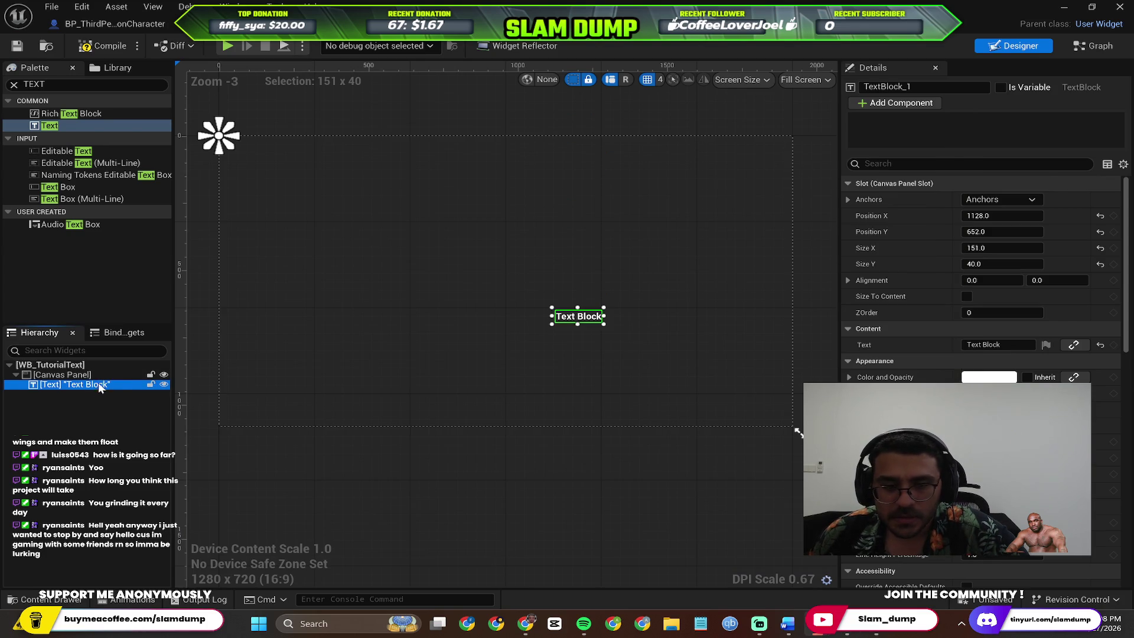
{"action": "key", "text": "alt+Tab"}
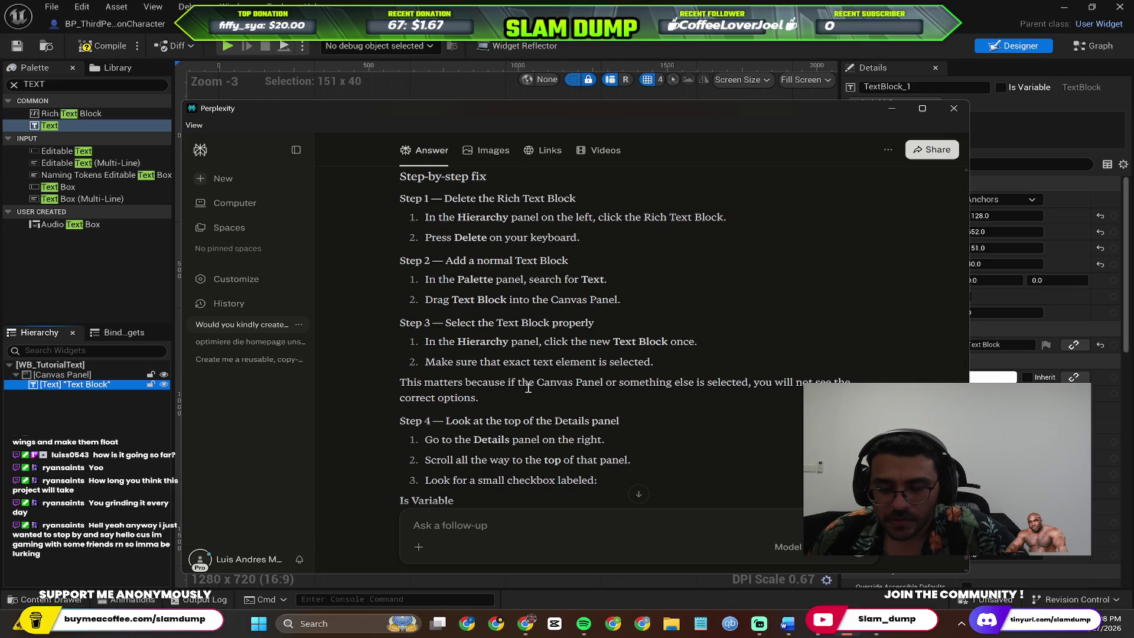
{"action": "scroll", "coordinate": [529, 388], "scroll_direction": "down", "scroll_amount": 1}
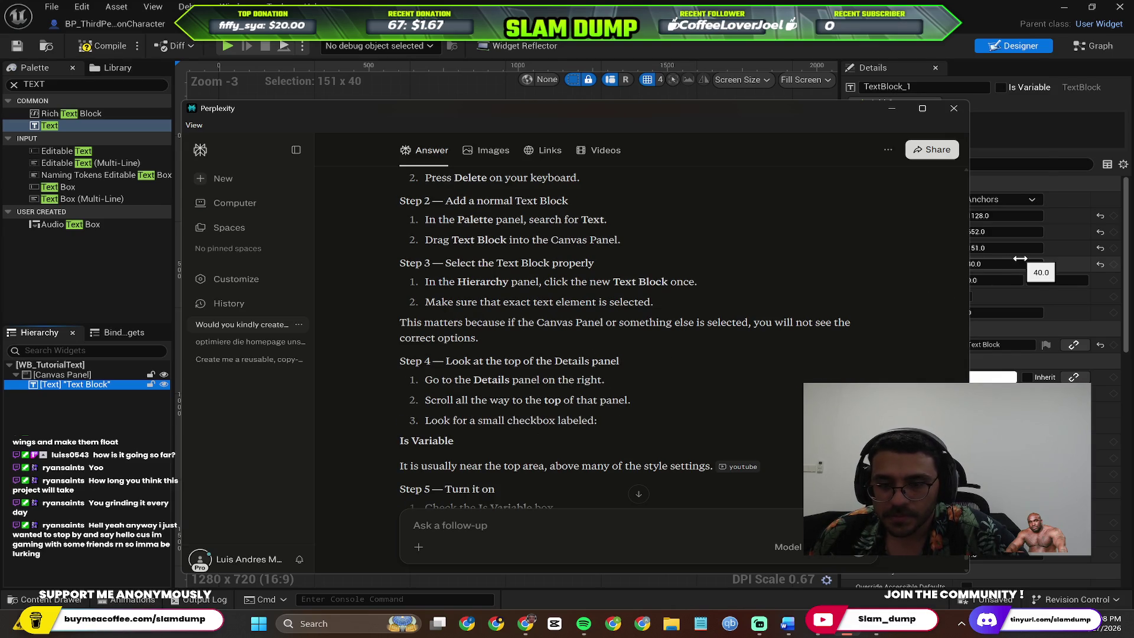
{"action": "left_click", "coordinate": [1086, 272]}
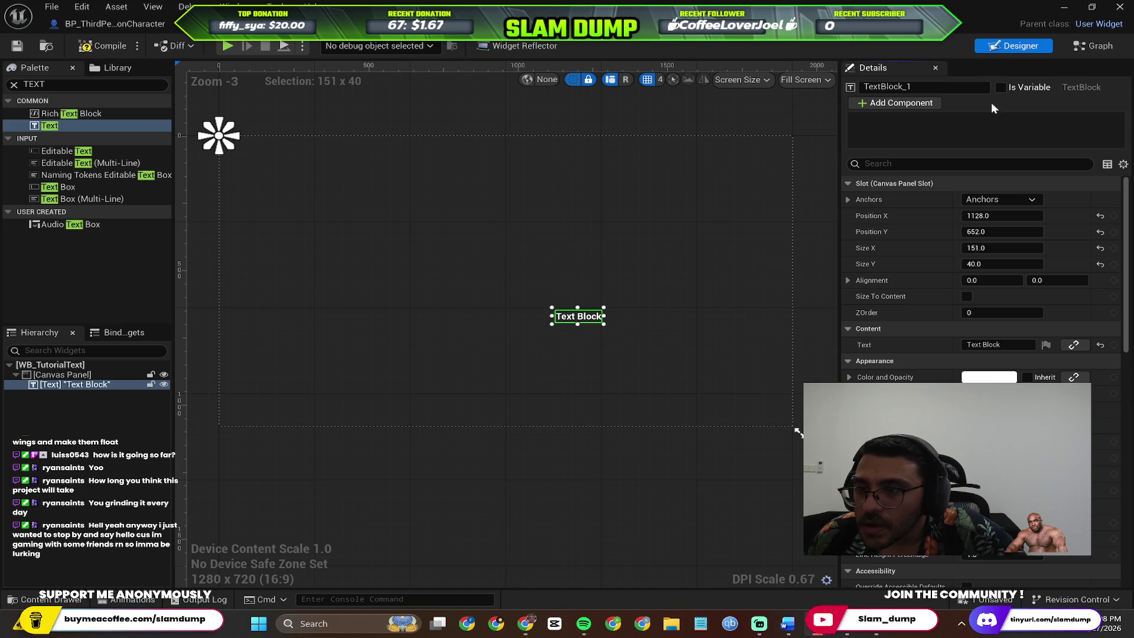
{"action": "left_click", "coordinate": [1010, 90]}
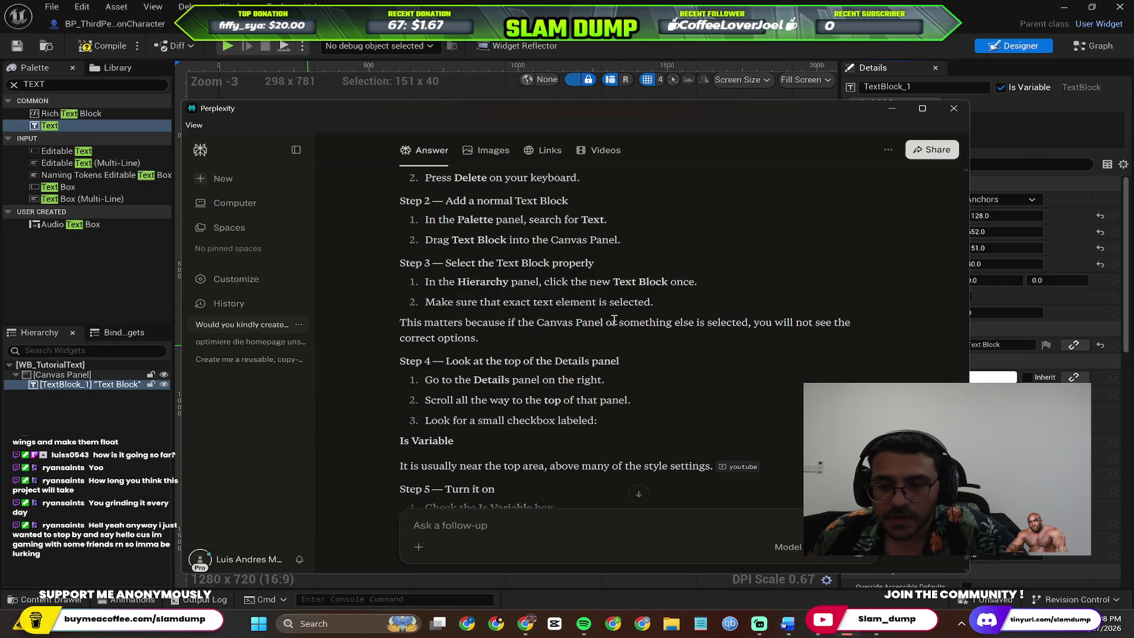
Locate Step 8's suggested name TutorialText in Perplexity's answer and select it
{"action": "key", "text": "alt+Tab"}
{"action": "scroll", "coordinate": [566, 388], "scroll_direction": "down", "scroll_amount": 1}
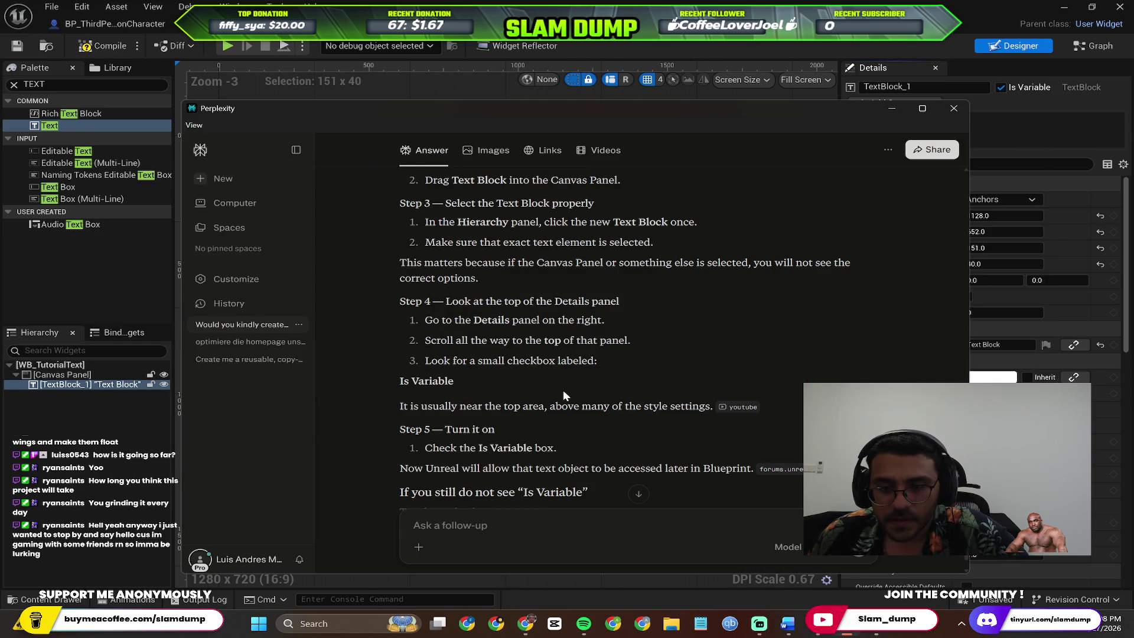
{"action": "scroll", "coordinate": [516, 388], "scroll_direction": "down", "scroll_amount": 1}
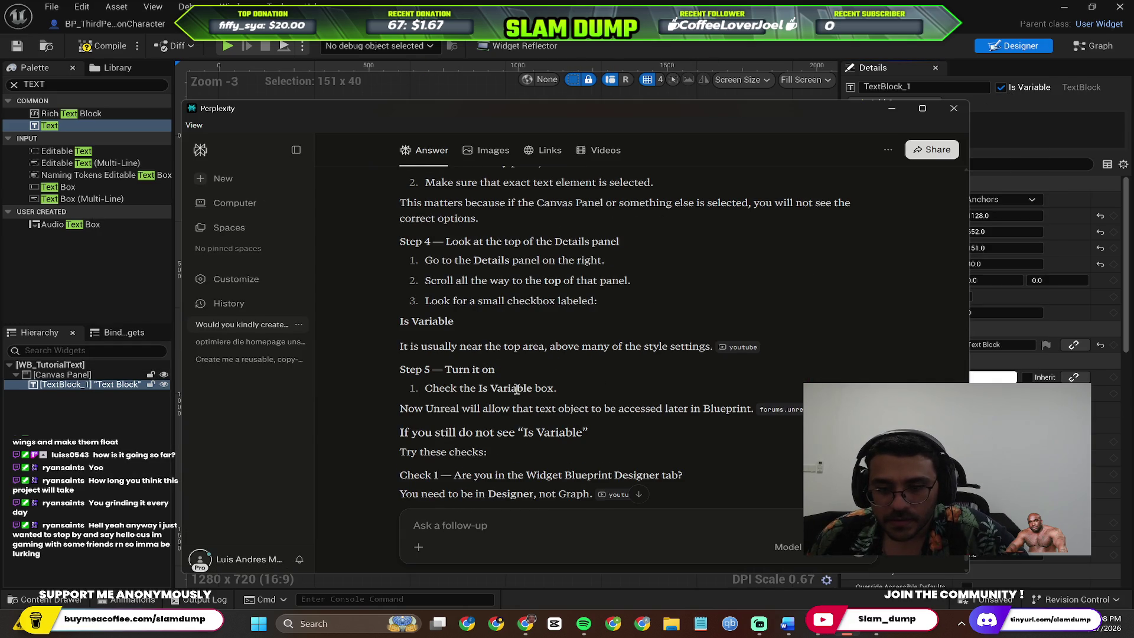
{"action": "scroll", "coordinate": [515, 387], "scroll_direction": "down", "scroll_amount": 1}
{"action": "scroll", "coordinate": [509, 385], "scroll_direction": "down", "scroll_amount": 10}
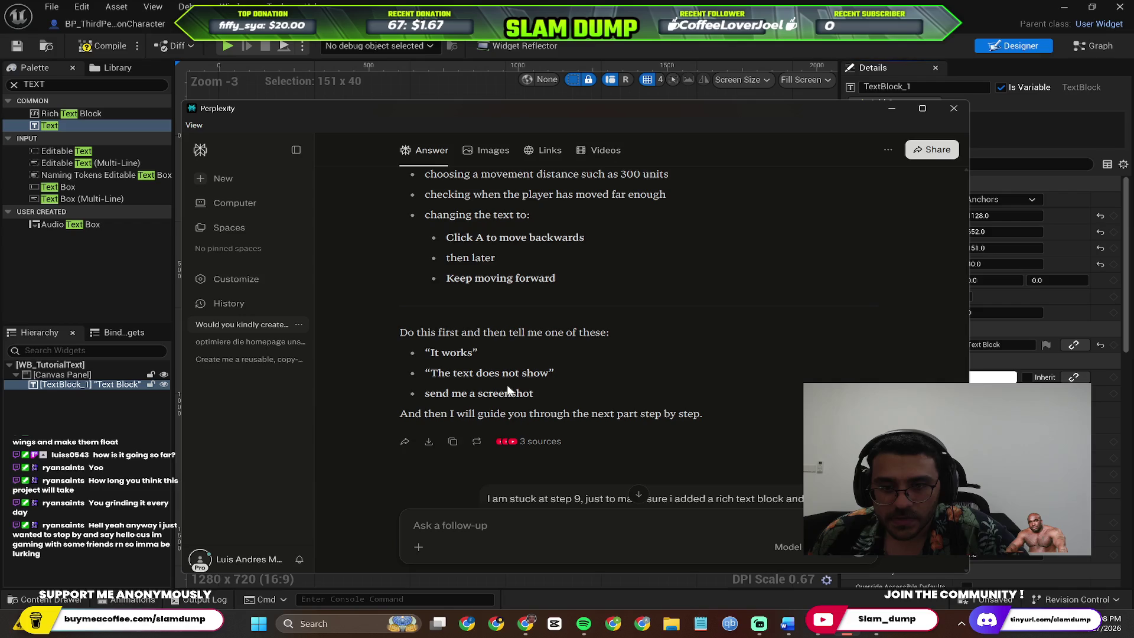
{"action": "scroll", "coordinate": [507, 385], "scroll_direction": "up", "scroll_amount": 5}
{"action": "scroll", "coordinate": [519, 387], "scroll_direction": "up", "scroll_amount": 3}
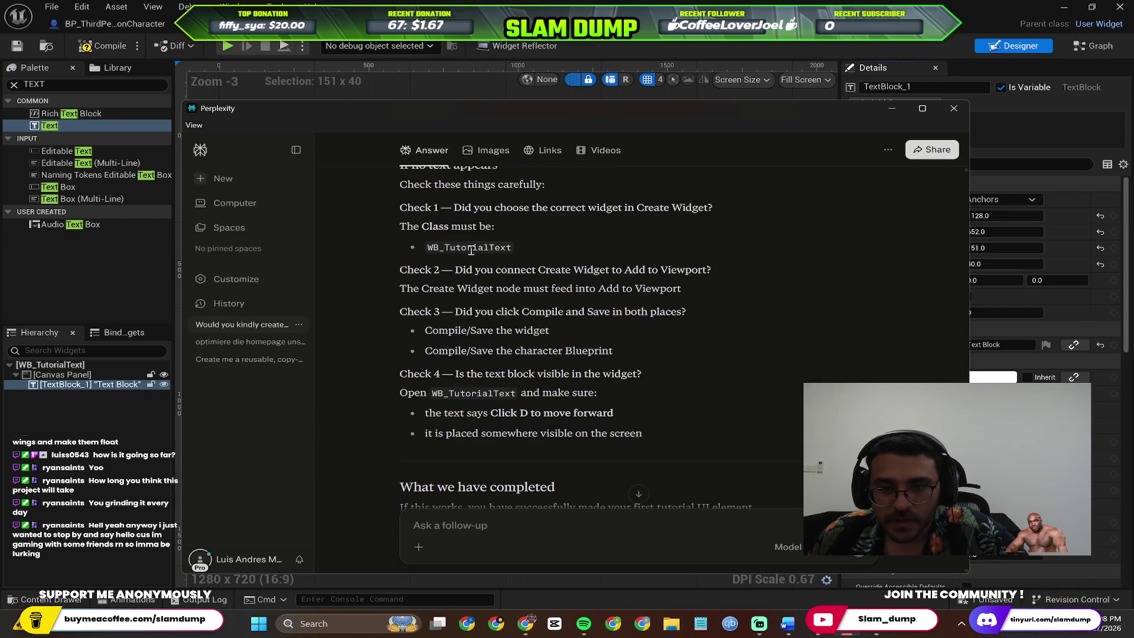
{"action": "scroll", "coordinate": [473, 252], "scroll_direction": "down", "scroll_amount": 10}
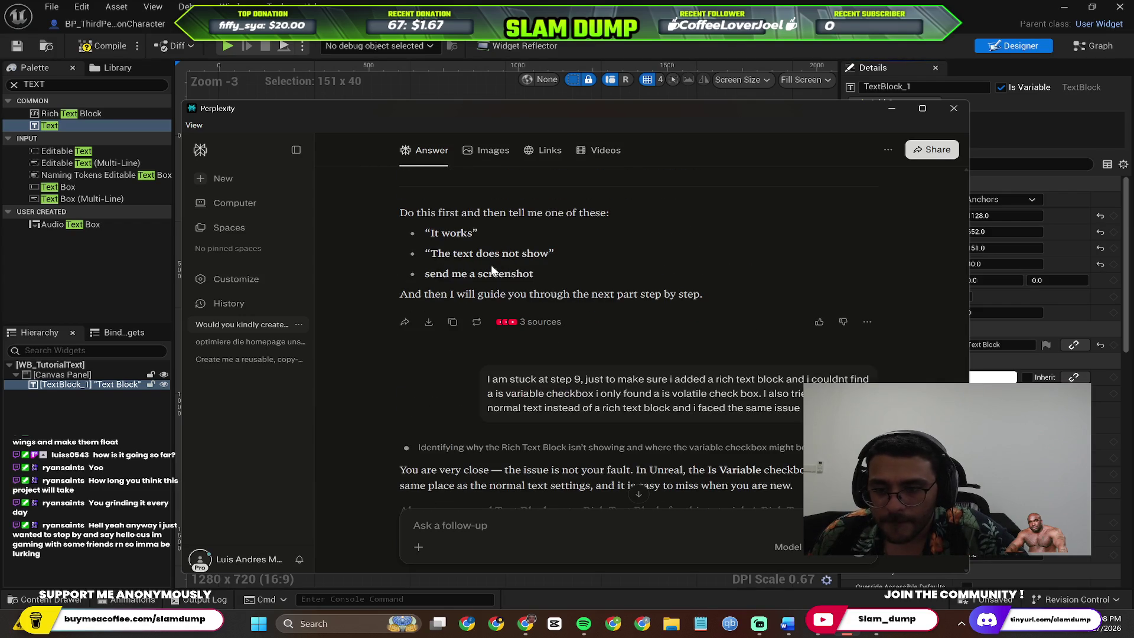
{"action": "scroll", "coordinate": [492, 268], "scroll_direction": "up", "scroll_amount": 15}
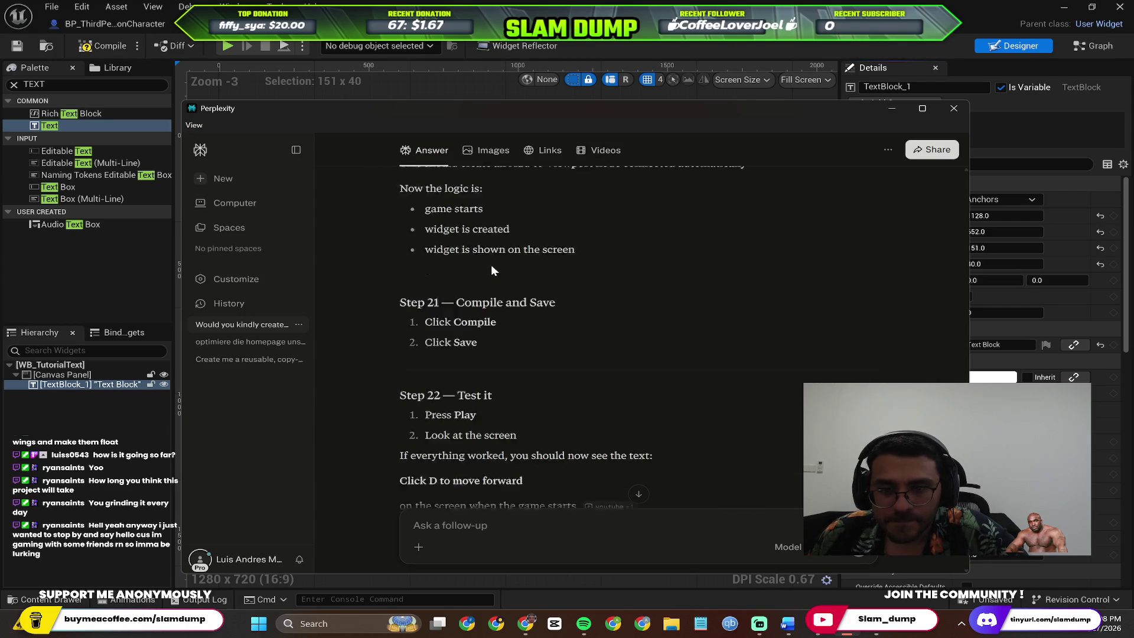
{"action": "scroll", "coordinate": [492, 269], "scroll_direction": "up", "scroll_amount": 20}
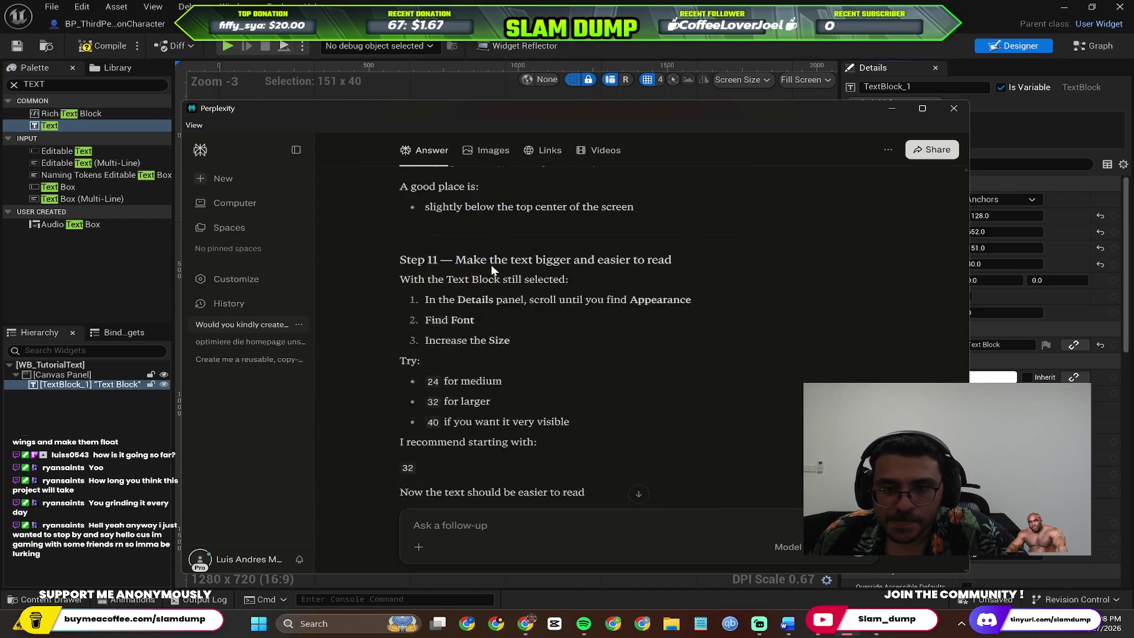
{"action": "scroll", "coordinate": [492, 269], "scroll_direction": "up", "scroll_amount": 8}
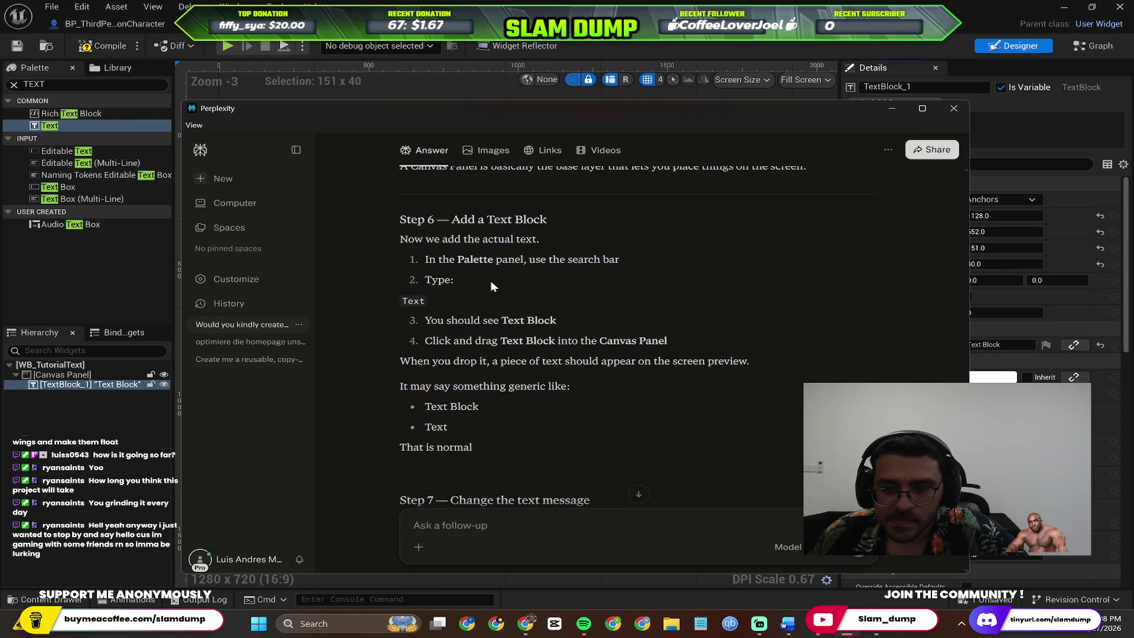
{"action": "scroll", "coordinate": [491, 281], "scroll_direction": "up", "scroll_amount": 5}
{"action": "scroll", "coordinate": [503, 300], "scroll_direction": "down", "scroll_amount": 6}
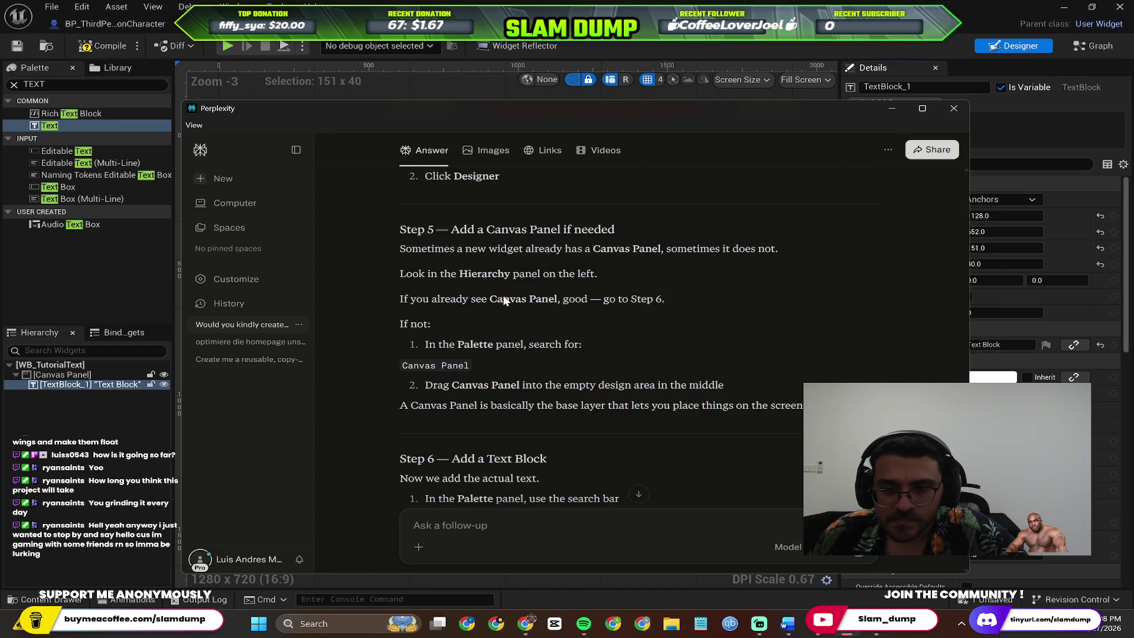
{"action": "scroll", "coordinate": [503, 297], "scroll_direction": "down", "scroll_amount": 6}
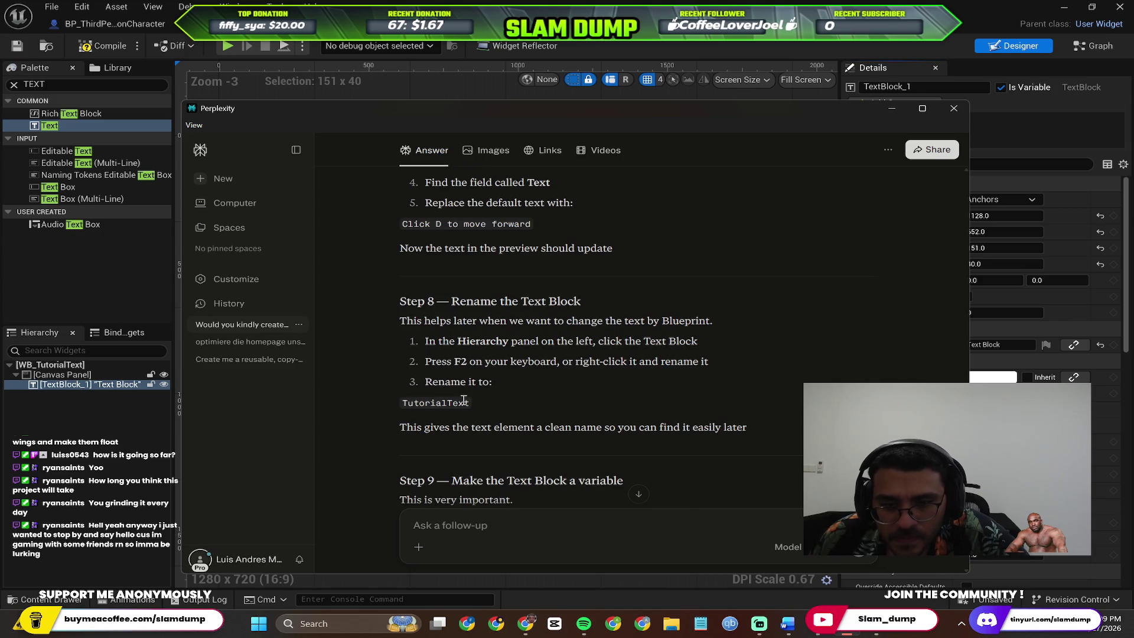
{"action": "double_click", "coordinate": [463, 401]}
{"action": "left_click", "coordinate": [105, 385]}
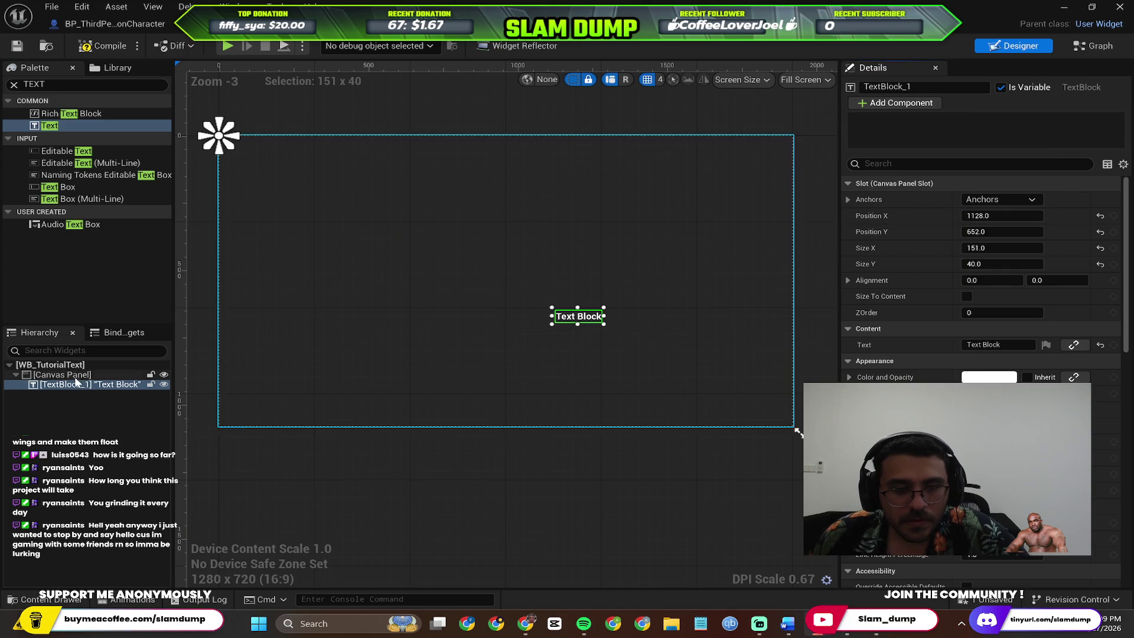
Rename TextBlock_1 to TutorialText through the Hierarchy's Rename option
{"action": "right_click", "coordinate": [104, 386]}
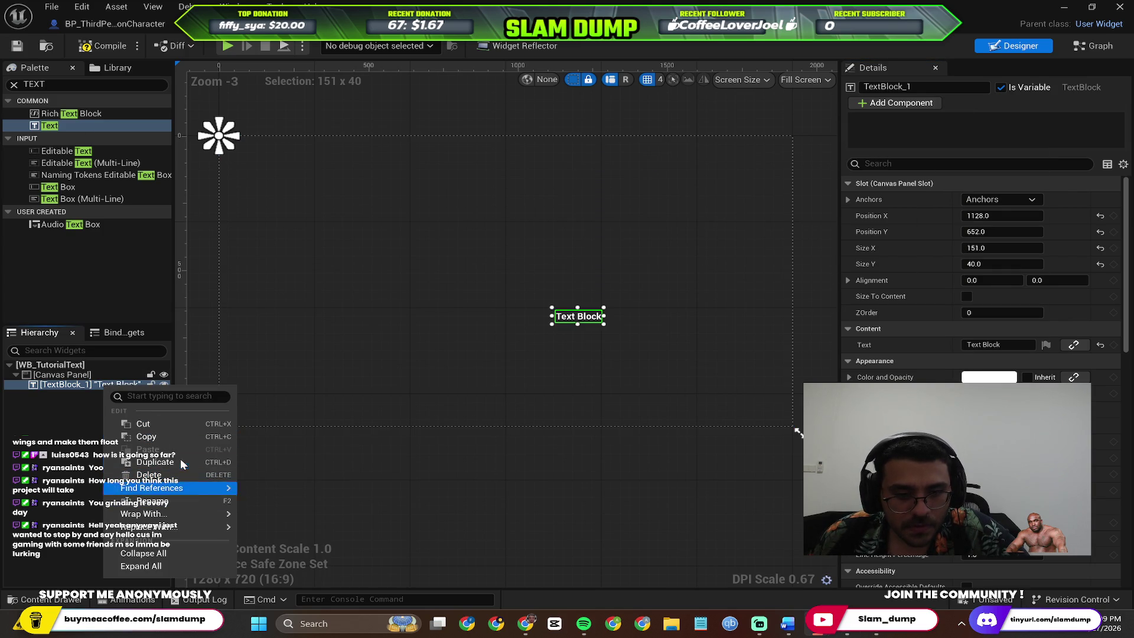
{"action": "left_click", "coordinate": [65, 385]}
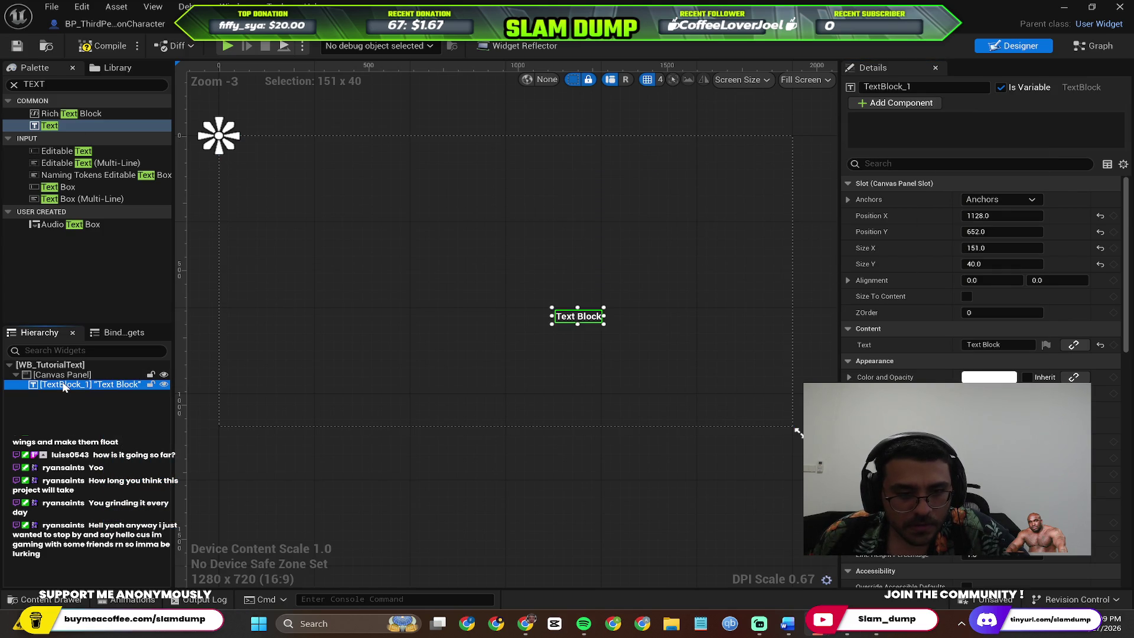
{"action": "right_click", "coordinate": [65, 386]}
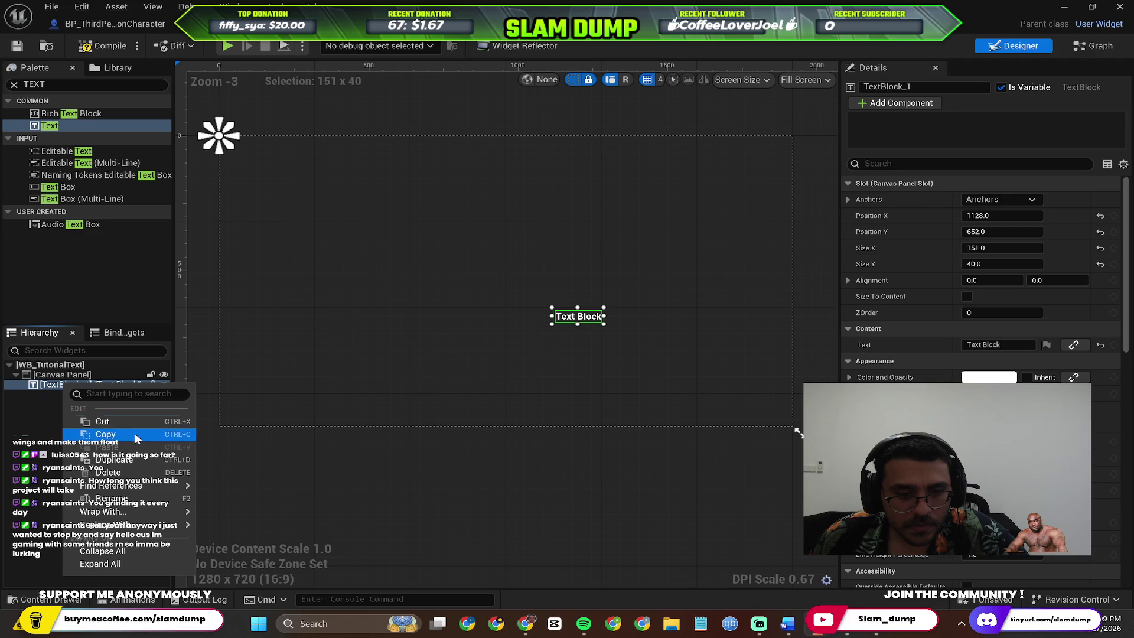
{"action": "left_click", "coordinate": [140, 499]}
{"action": "type", "text": "TutorialText"}
{"action": "key", "text": "Return"}
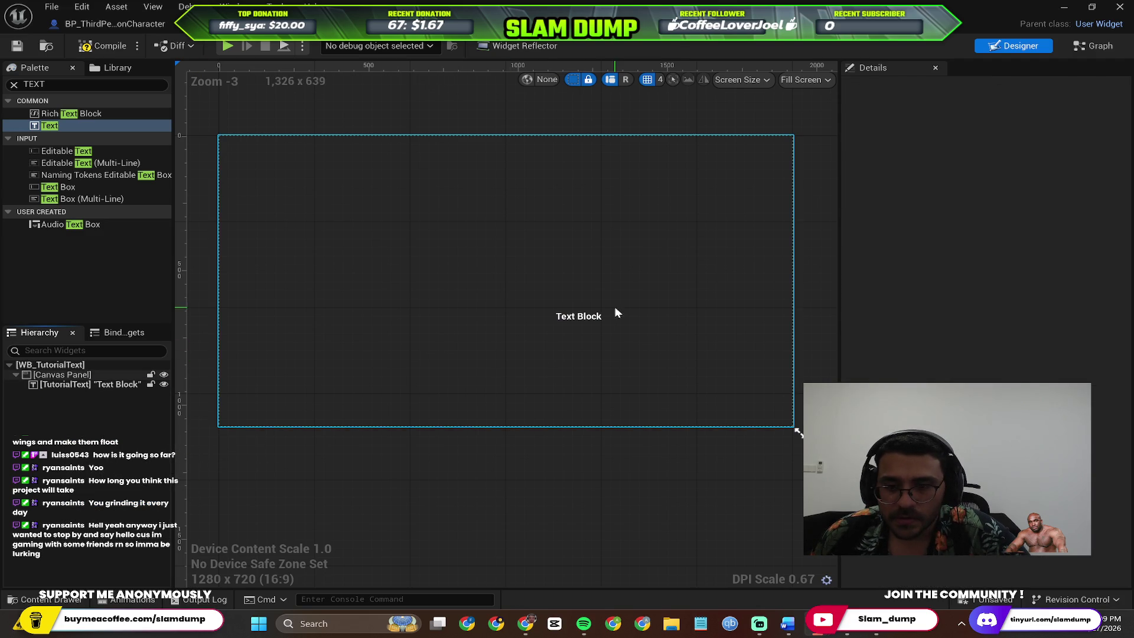
{"action": "left_click", "coordinate": [615, 306]}
Select TutorialText, then review Perplexity's checks back up to Step 9's Is Variable instruction
{"action": "left_click", "coordinate": [572, 320]}
{"action": "key", "text": "alt+Tab"}
{"action": "scroll", "coordinate": [622, 391], "scroll_direction": "down", "scroll_amount": 15}
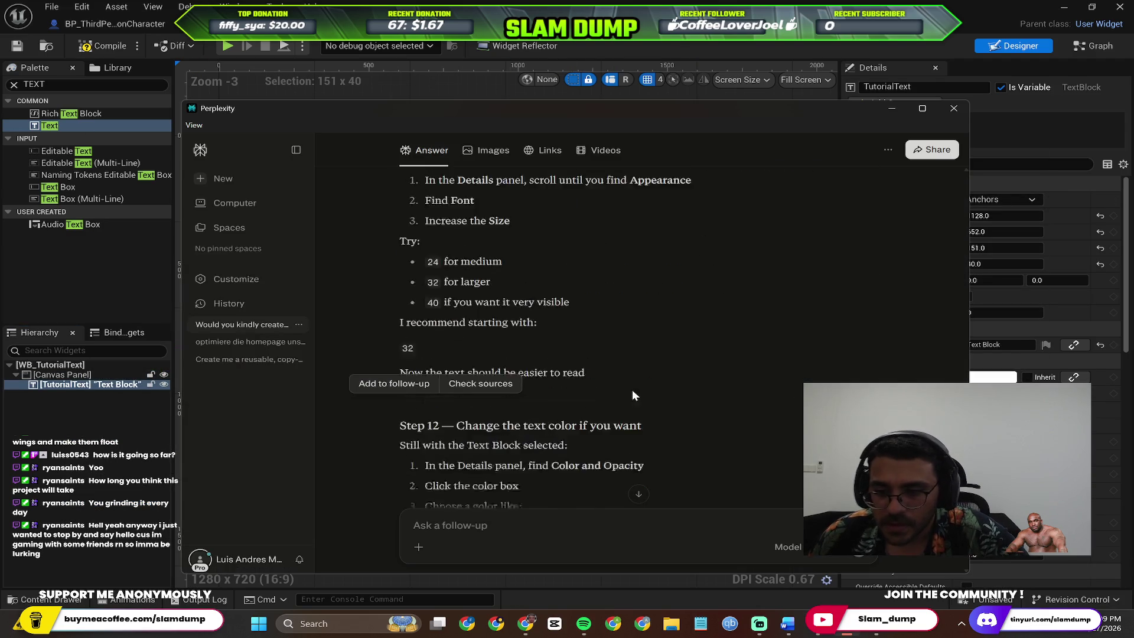
{"action": "scroll", "coordinate": [723, 345], "scroll_direction": "down", "scroll_amount": 20}
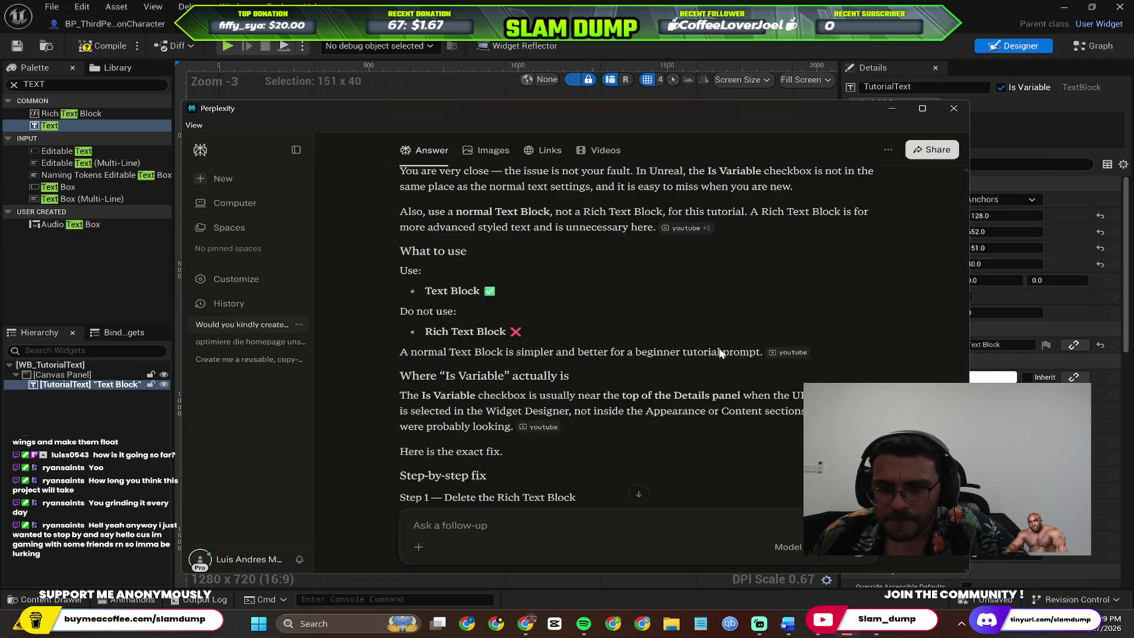
{"action": "scroll", "coordinate": [720, 353], "scroll_direction": "up", "scroll_amount": 8}
{"action": "scroll", "coordinate": [718, 347], "scroll_direction": "up", "scroll_amount": 5}
{"action": "scroll", "coordinate": [718, 348], "scroll_direction": "down", "scroll_amount": 15}
{"action": "scroll", "coordinate": [715, 356], "scroll_direction": "up", "scroll_amount": 3}
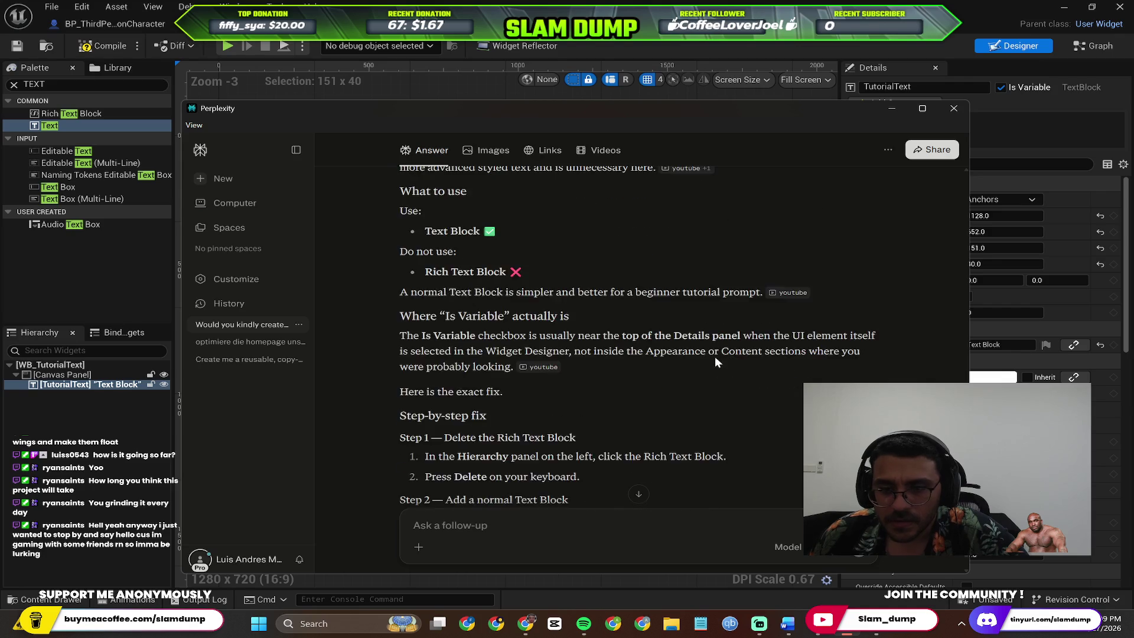
{"action": "scroll", "coordinate": [715, 356], "scroll_direction": "up", "scroll_amount": 8}
{"action": "scroll", "coordinate": [714, 356], "scroll_direction": "down", "scroll_amount": 10}
{"action": "scroll", "coordinate": [537, 342], "scroll_direction": "down", "scroll_amount": 5}
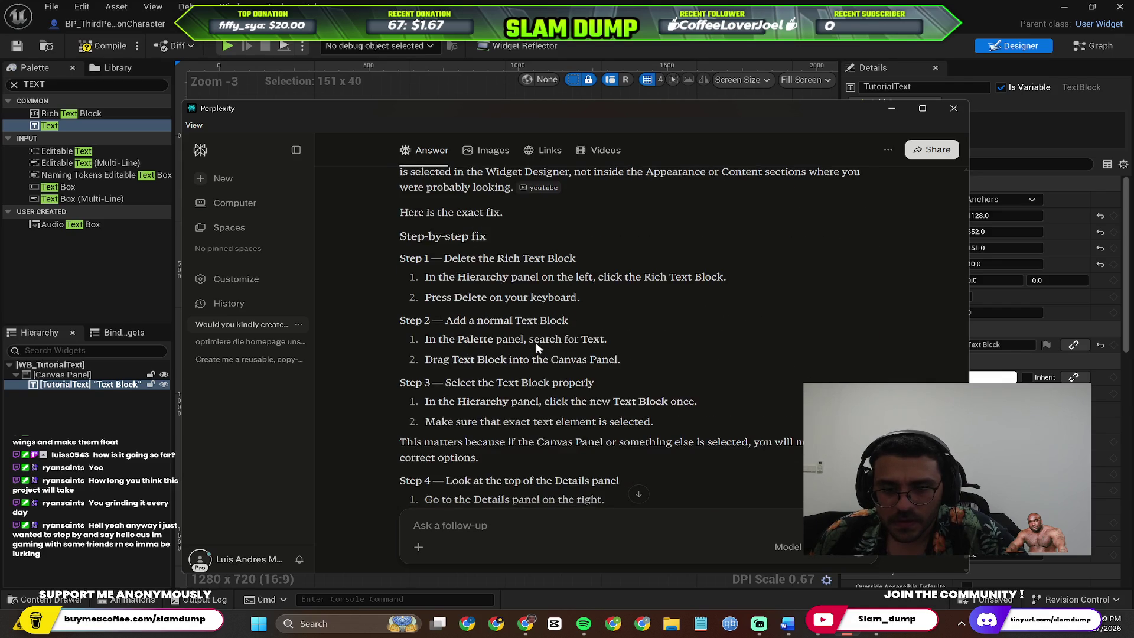
{"action": "scroll", "coordinate": [536, 342], "scroll_direction": "down", "scroll_amount": 5}
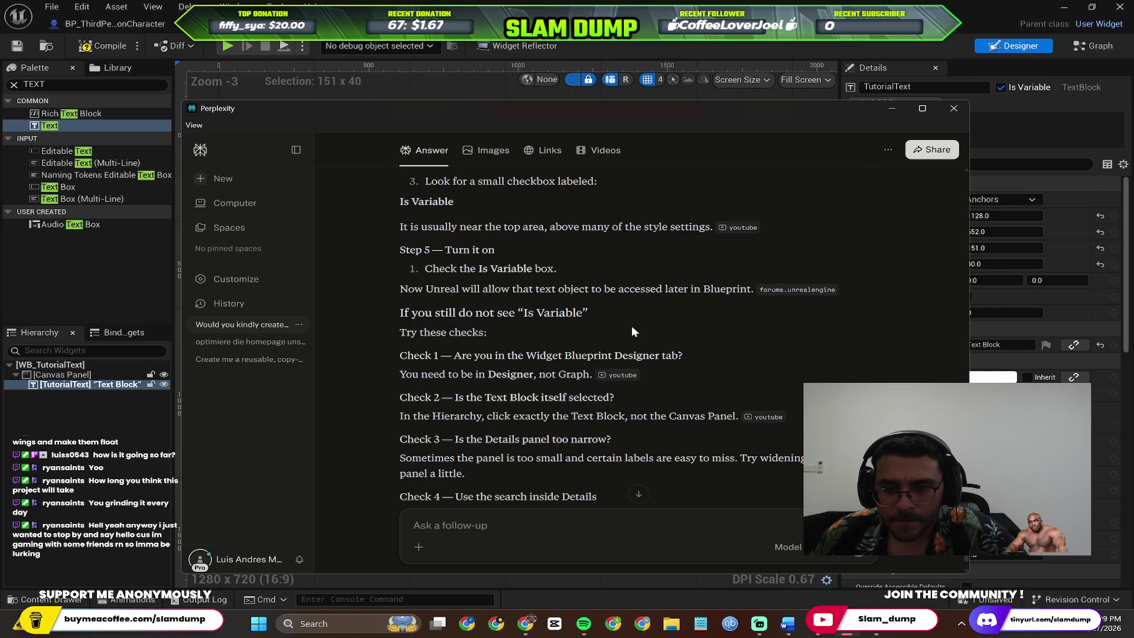
{"action": "scroll", "coordinate": [632, 325], "scroll_direction": "down", "scroll_amount": 1}
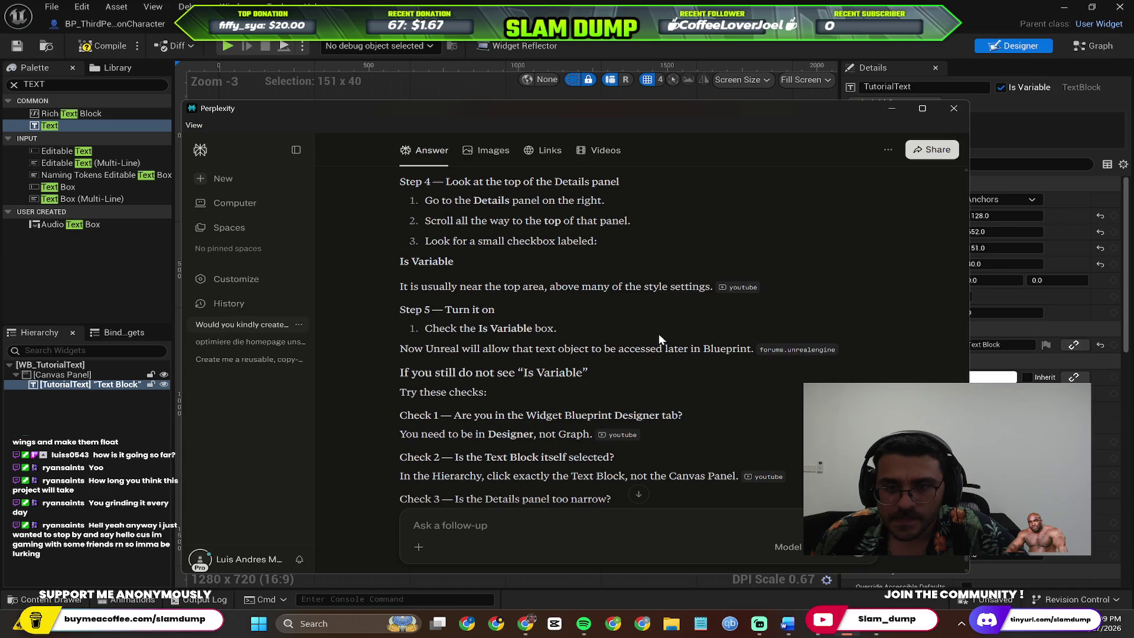
{"action": "scroll", "coordinate": [659, 338], "scroll_direction": "up", "scroll_amount": 1}
{"action": "scroll", "coordinate": [659, 338], "scroll_direction": "down", "scroll_amount": 2}
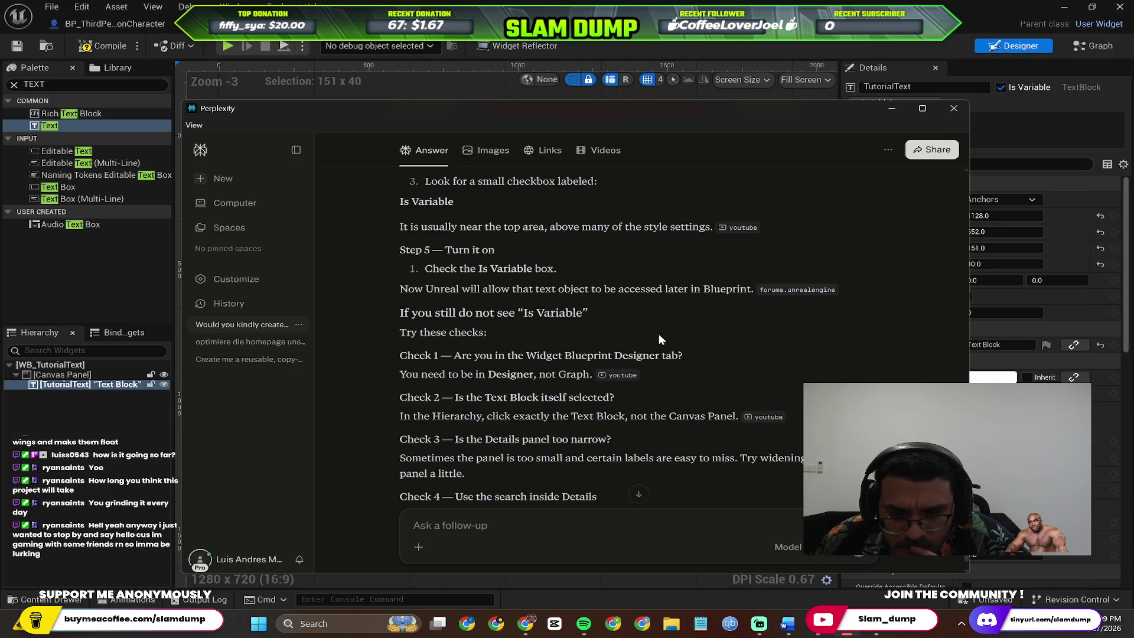
{"action": "scroll", "coordinate": [658, 338], "scroll_direction": "down", "scroll_amount": 15}
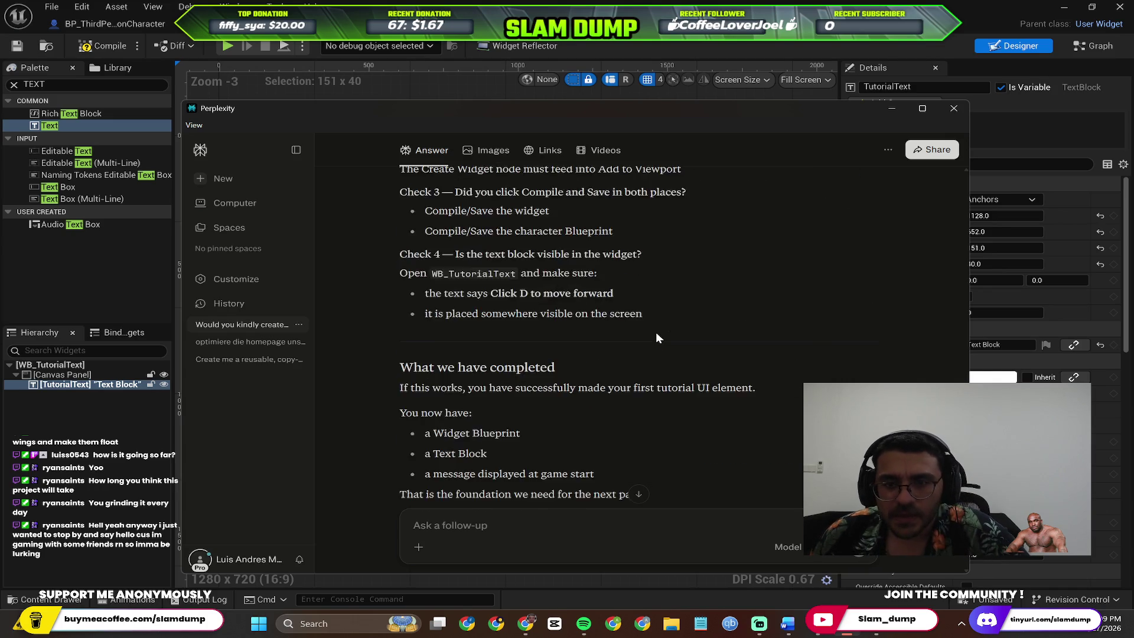
{"action": "scroll", "coordinate": [657, 338], "scroll_direction": "up", "scroll_amount": 10}
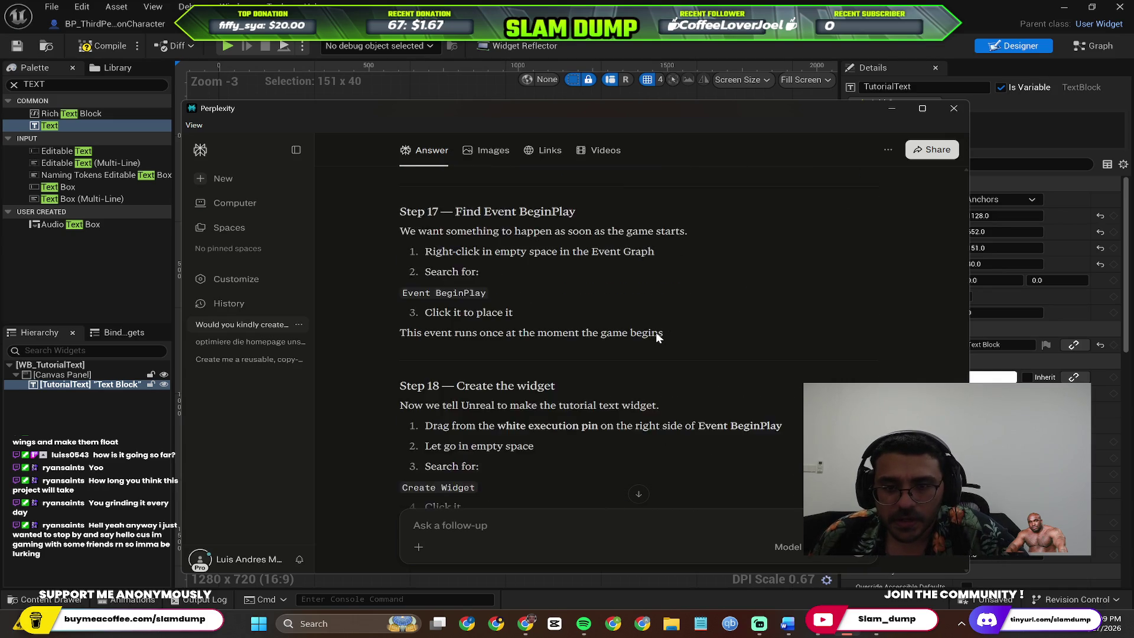
{"action": "scroll", "coordinate": [658, 338], "scroll_direction": "up", "scroll_amount": 10}
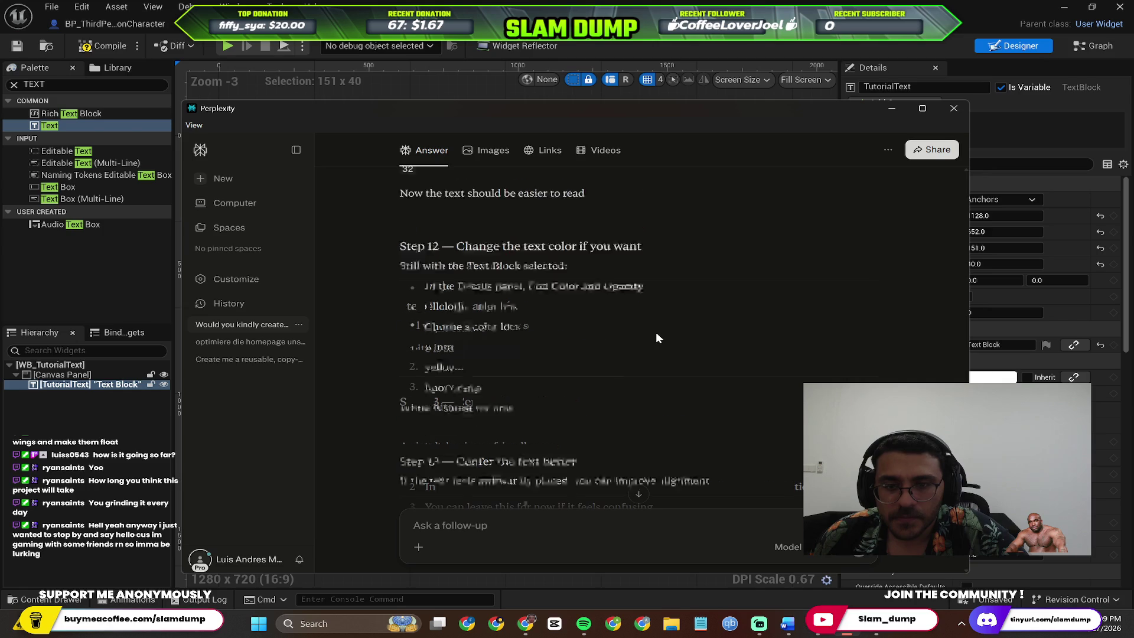
{"action": "scroll", "coordinate": [657, 337], "scroll_direction": "up", "scroll_amount": 8}
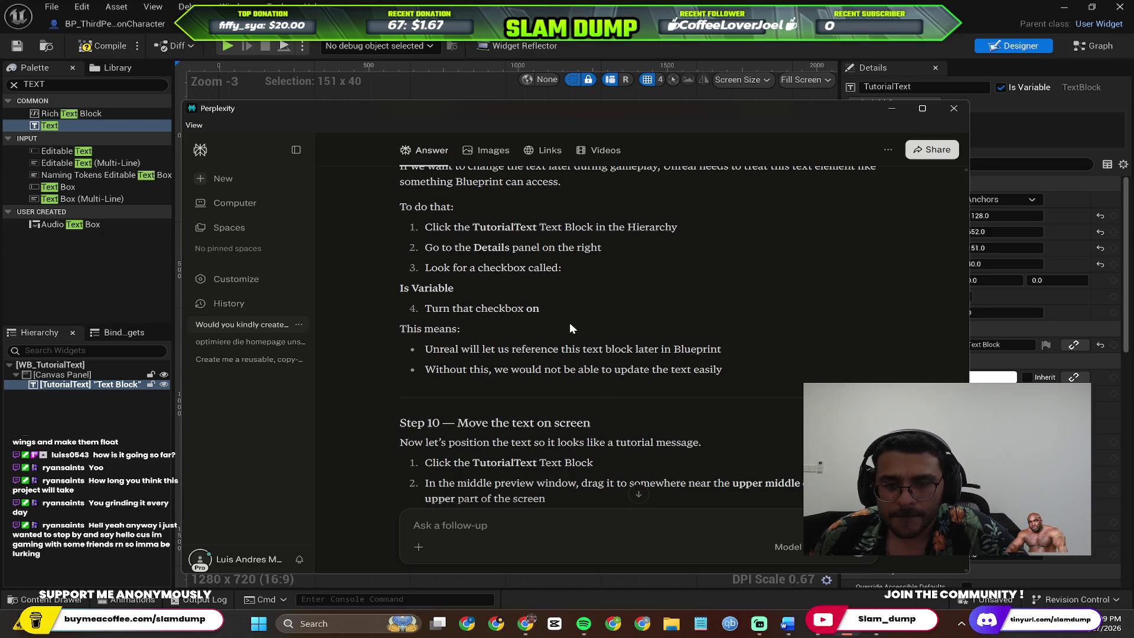
{"action": "scroll", "coordinate": [569, 322], "scroll_direction": "up", "scroll_amount": 3}
{"action": "key", "text": "alt+Tab"}
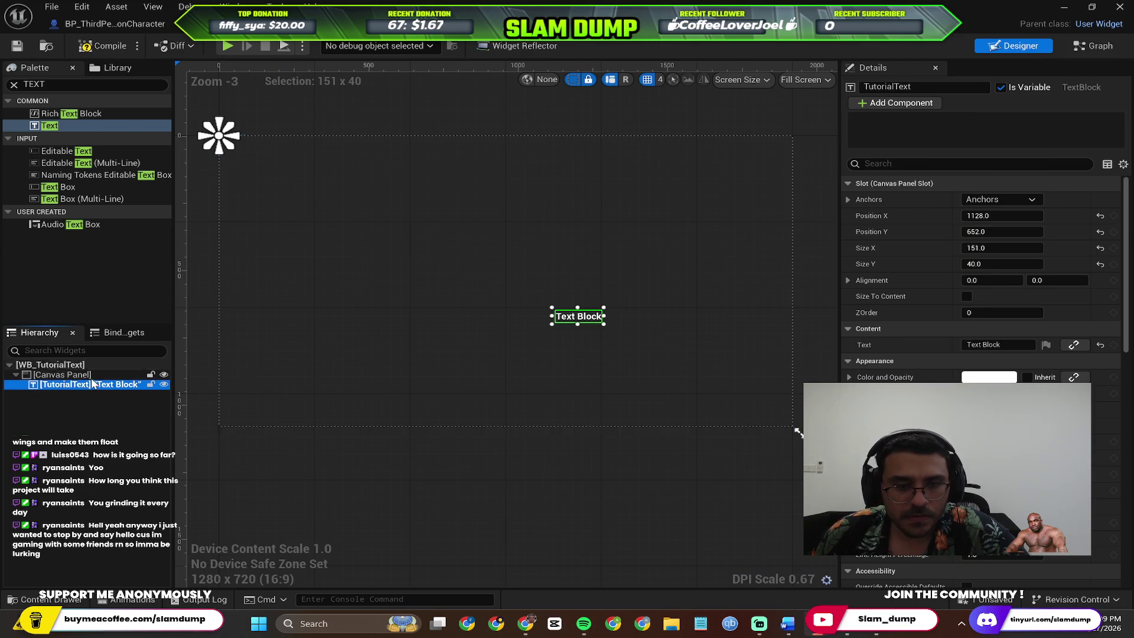
Copy 'Click D to move forward' from the guide into TutorialText's Content > Text field
{"action": "key", "text": "alt+Tab"}
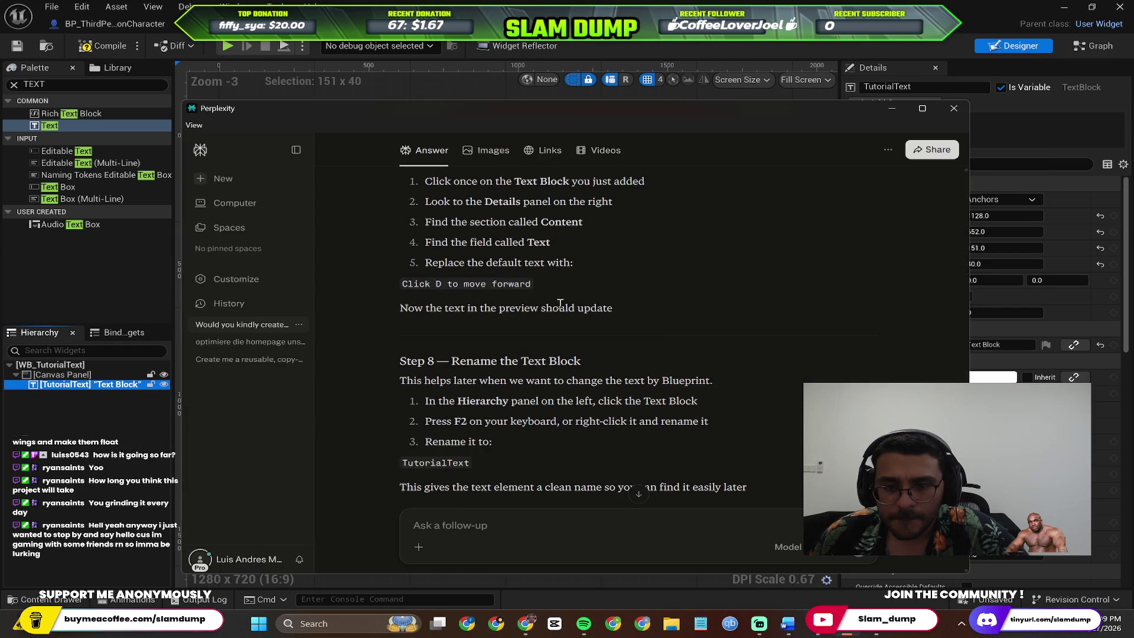
{"action": "triple_click", "coordinate": [509, 286]}
{"action": "key", "text": "ctrl+c"}
{"action": "key", "text": "alt+Tab"}
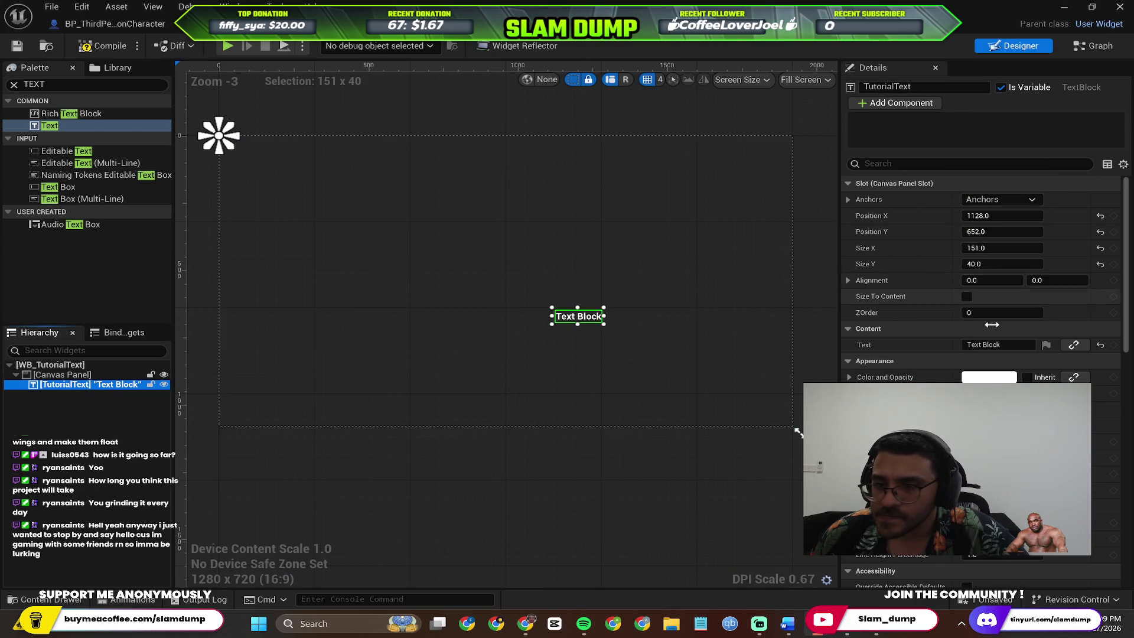
{"action": "left_click", "coordinate": [997, 342]}
{"action": "key", "text": "ctrl+v"}
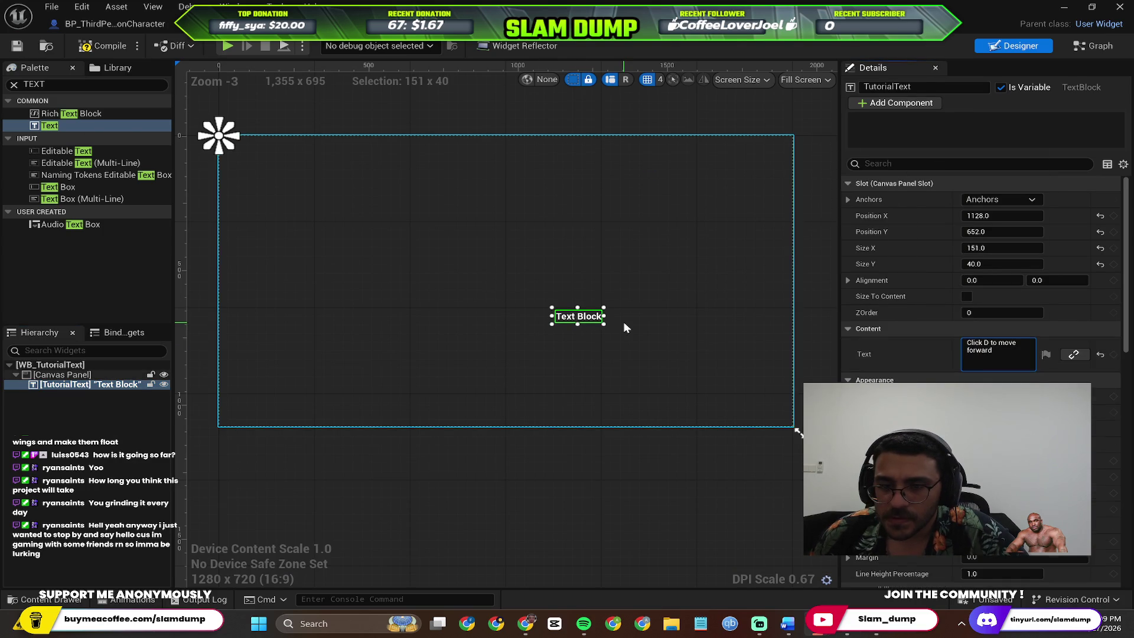
{"action": "left_click", "coordinate": [623, 322]}
{"action": "left_click", "coordinate": [52, 385]}
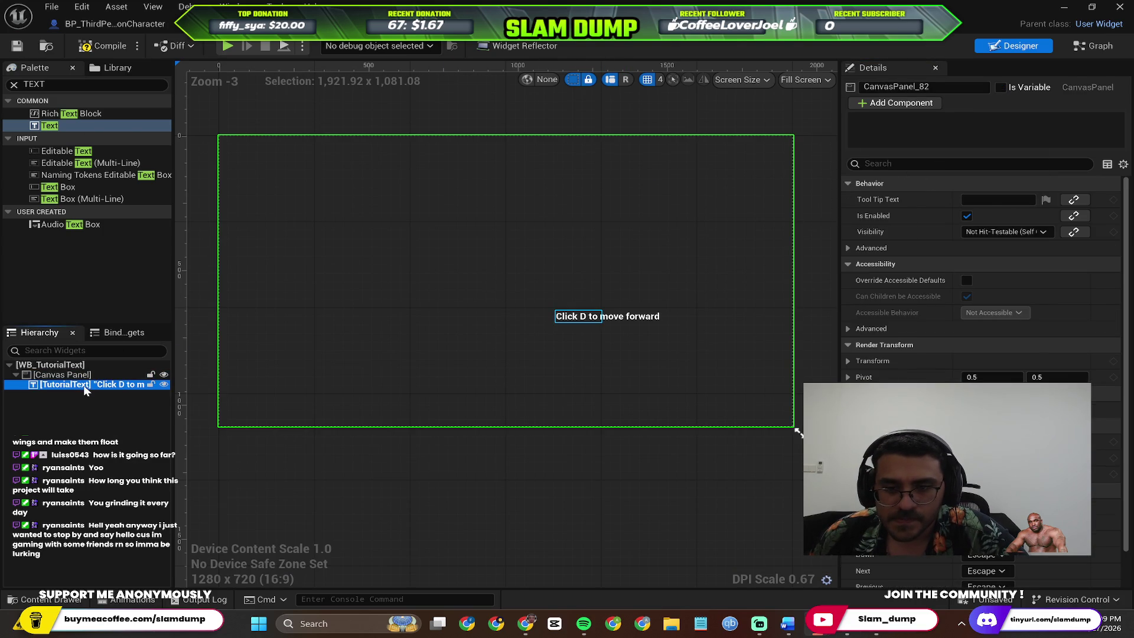
{"action": "key", "text": "alt+Tab"}
{"action": "scroll", "coordinate": [573, 353], "scroll_direction": "down", "scroll_amount": 4}
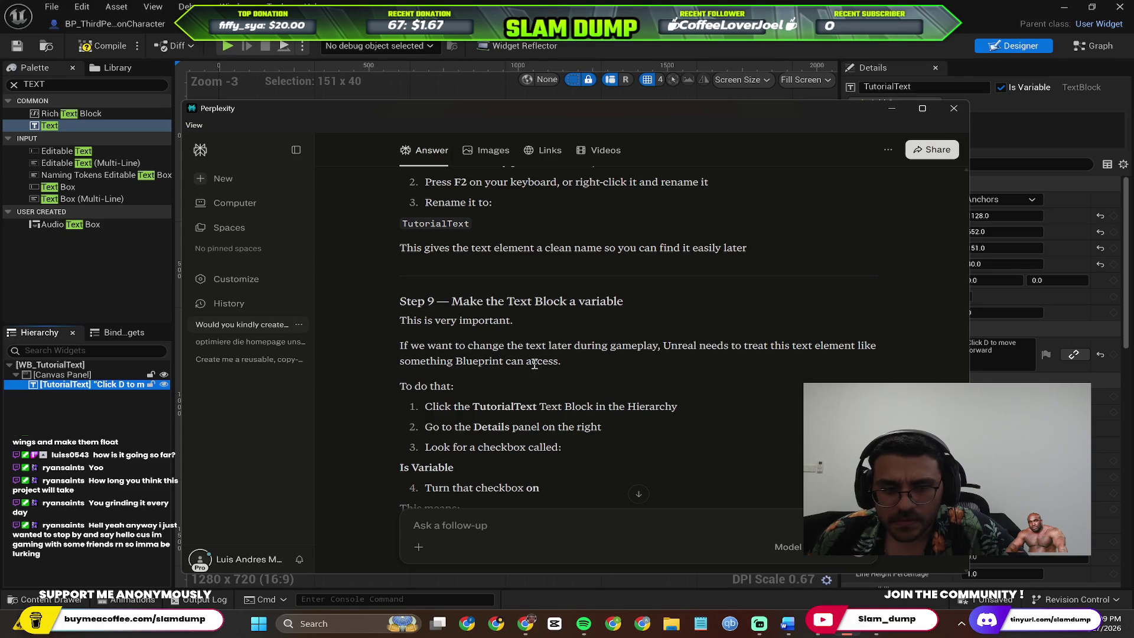
{"action": "right_click", "coordinate": [69, 384]}
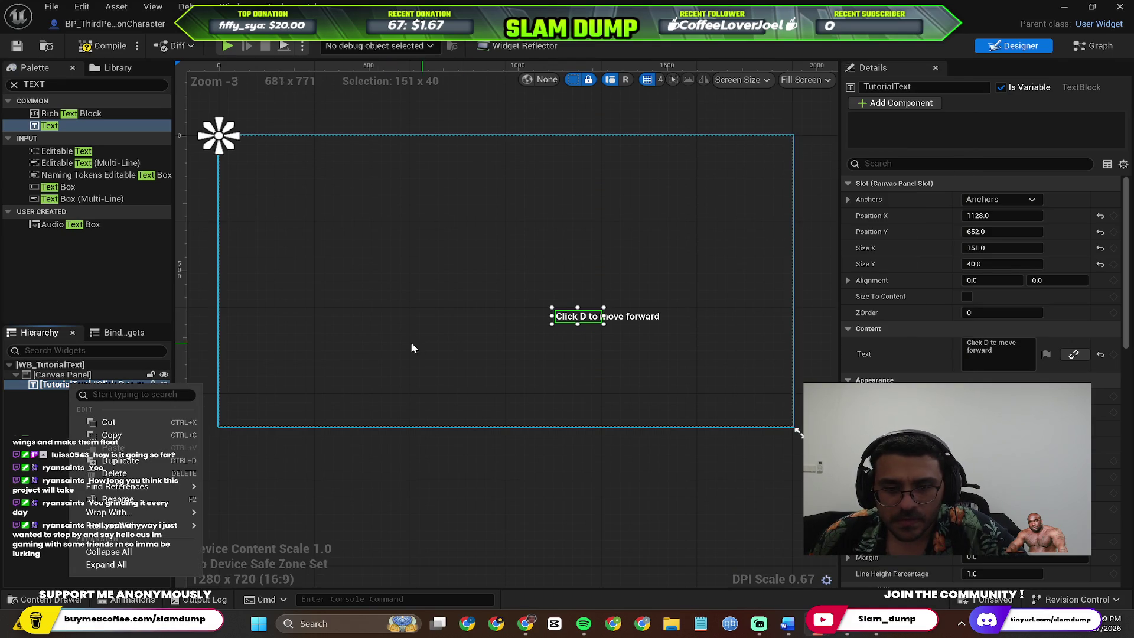
{"action": "left_click", "coordinate": [159, 501]}
{"action": "key", "text": "alt+Tab"}
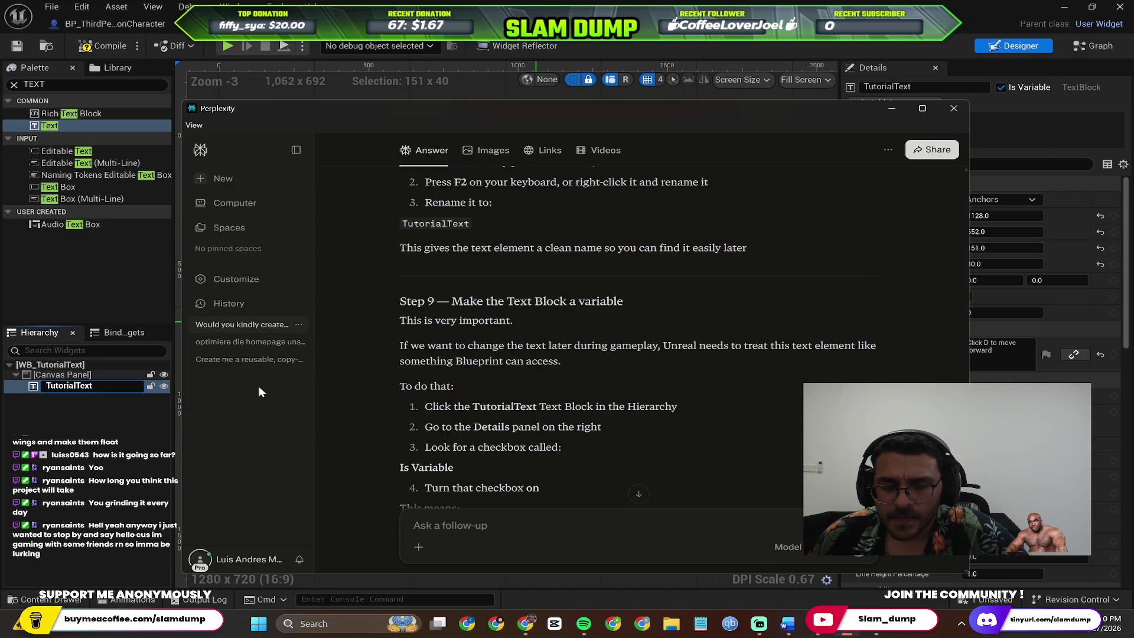
{"action": "key", "text": "alt+Tab"}
{"action": "left_click", "coordinate": [115, 385]}
{"action": "key", "text": "alt+Tab"}
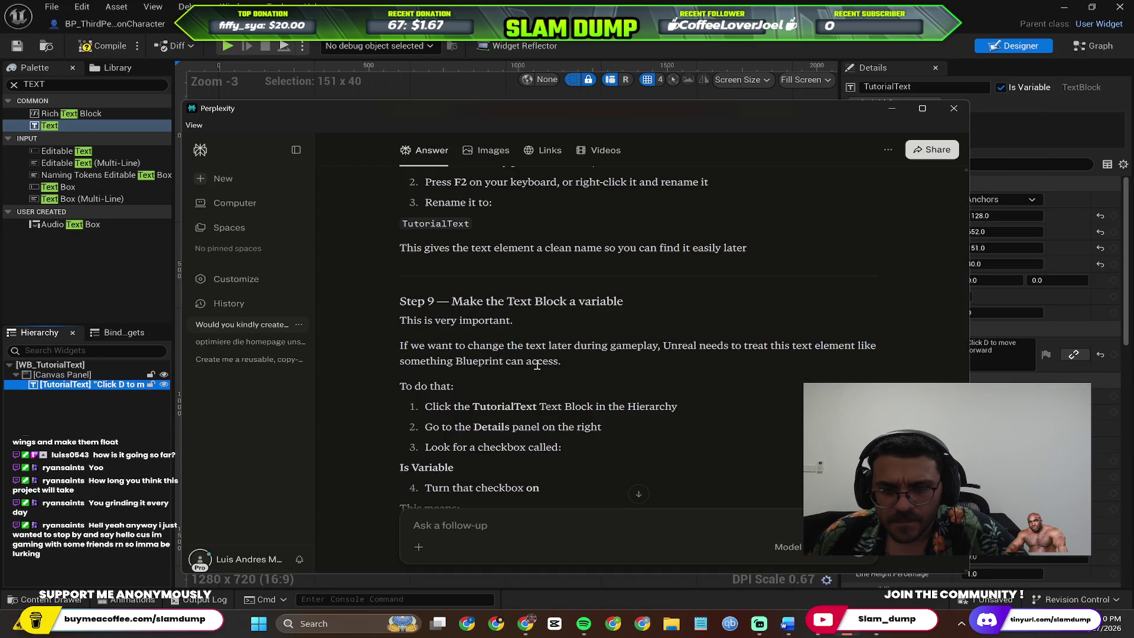
{"action": "scroll", "coordinate": [549, 378], "scroll_direction": "down", "scroll_amount": 1}
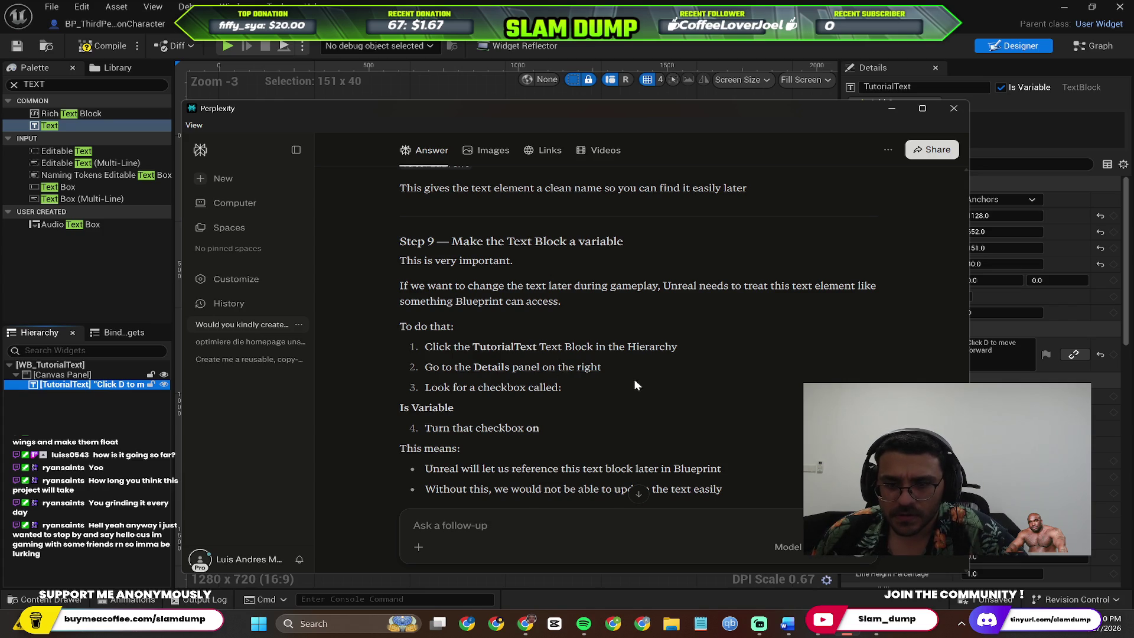
Scroll the Perplexity guide down to Step 10, 'Move the text on screen'
{"action": "scroll", "coordinate": [634, 381], "scroll_direction": "down", "scroll_amount": 1}
{"action": "scroll", "coordinate": [548, 357], "scroll_direction": "down", "scroll_amount": 1}
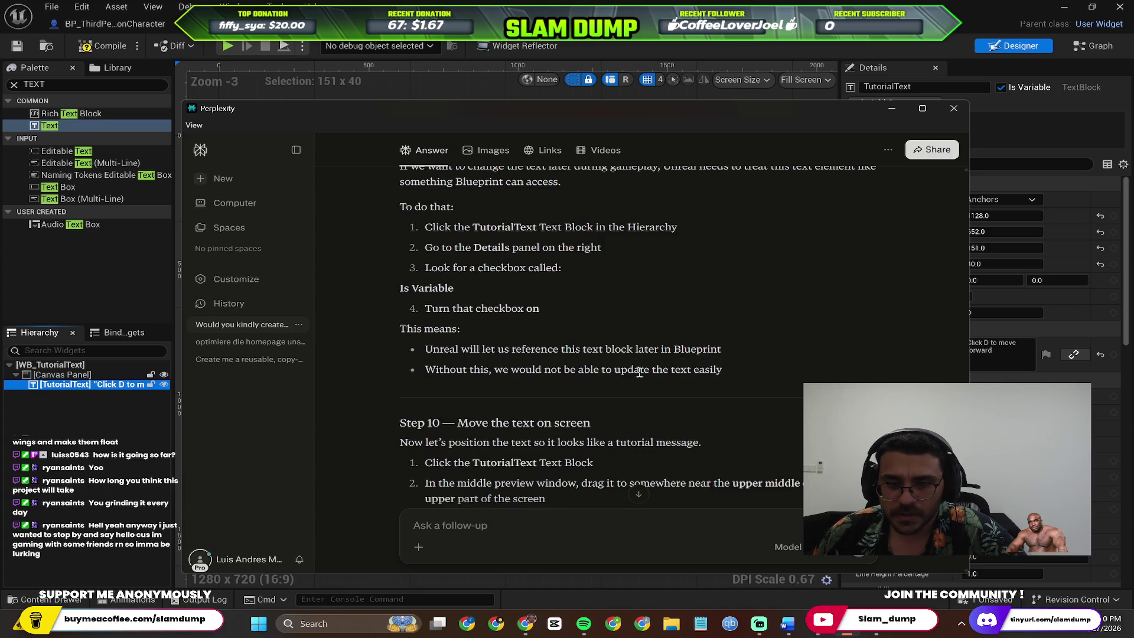
{"action": "scroll", "coordinate": [640, 372], "scroll_direction": "down", "scroll_amount": 3}
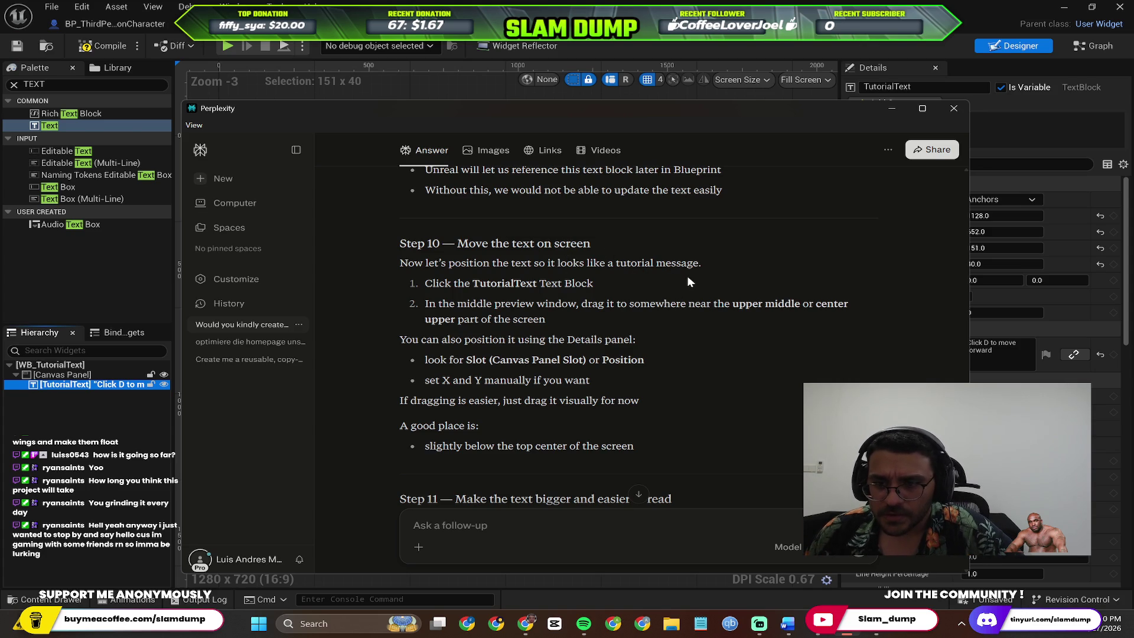
Move the 'Click D to move forward' text block up near the canvas top-left, around 368, 92
{"action": "key", "text": "alt+Tab"}
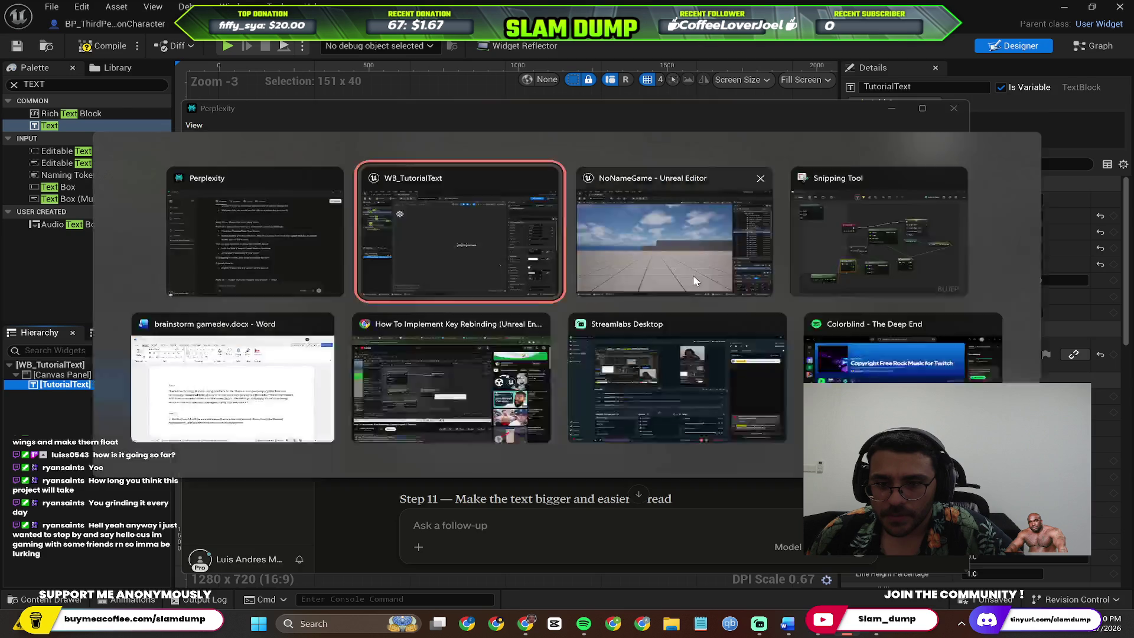
{"action": "mouse_move", "coordinate": [581, 315]}
{"action": "left_mouse_down"}
{"action": "mouse_move", "coordinate": [491, 232]}
{"action": "mouse_move", "coordinate": [315, 152]}
{"action": "mouse_move", "coordinate": [404, 154]}
{"action": "mouse_move", "coordinate": [295, 164]}
{"action": "left_mouse_up"}
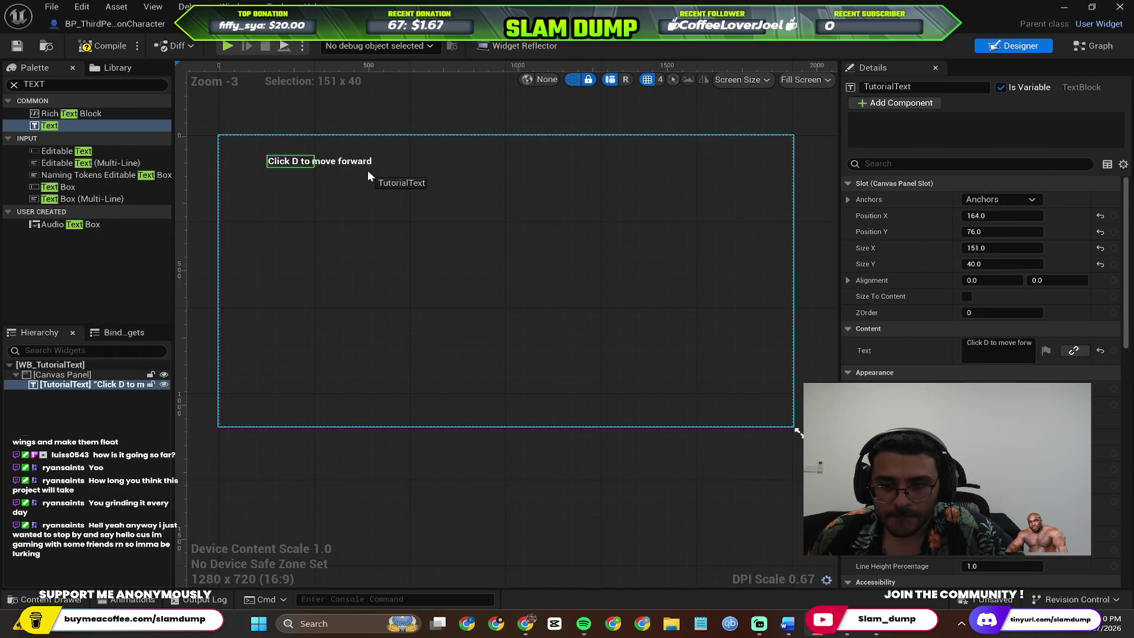
{"action": "key", "text": "ctrl+z"}
{"action": "key", "text": "ctrl+z"}
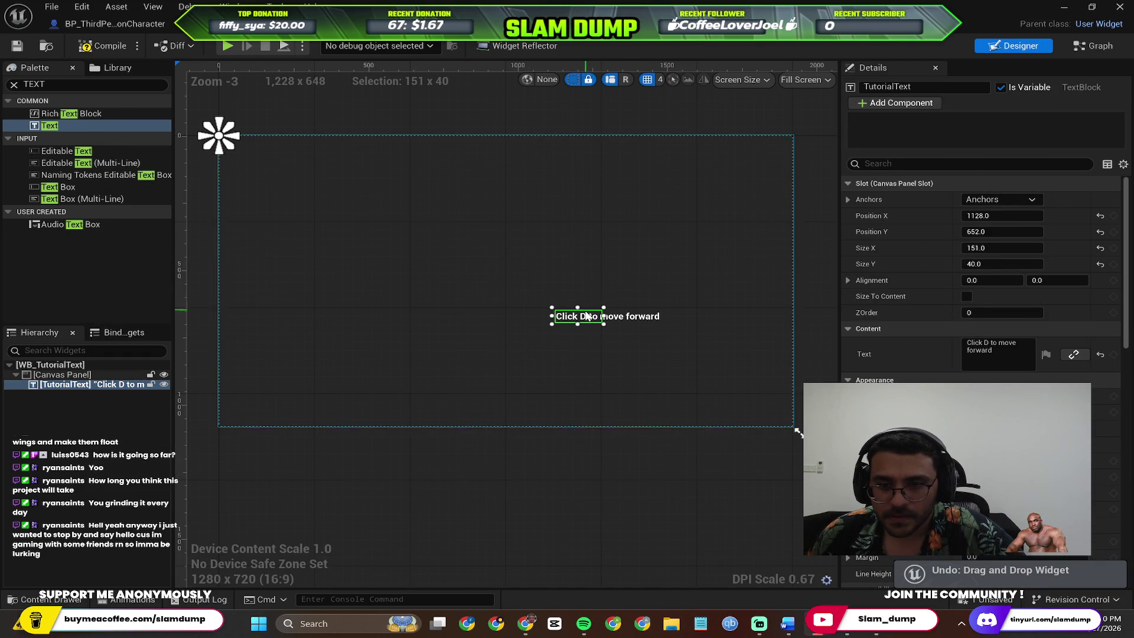
{"action": "mouse_move", "coordinate": [585, 317]}
{"action": "left_mouse_down"}
{"action": "mouse_move", "coordinate": [486, 216]}
{"action": "mouse_move", "coordinate": [295, 144]}
{"action": "mouse_move", "coordinate": [231, 134]}
{"action": "mouse_move", "coordinate": [268, 155]}
{"action": "mouse_move", "coordinate": [361, 170]}
{"action": "mouse_move", "coordinate": [329, 166]}
{"action": "left_mouse_up"}
{"action": "left_click", "coordinate": [429, 240]}
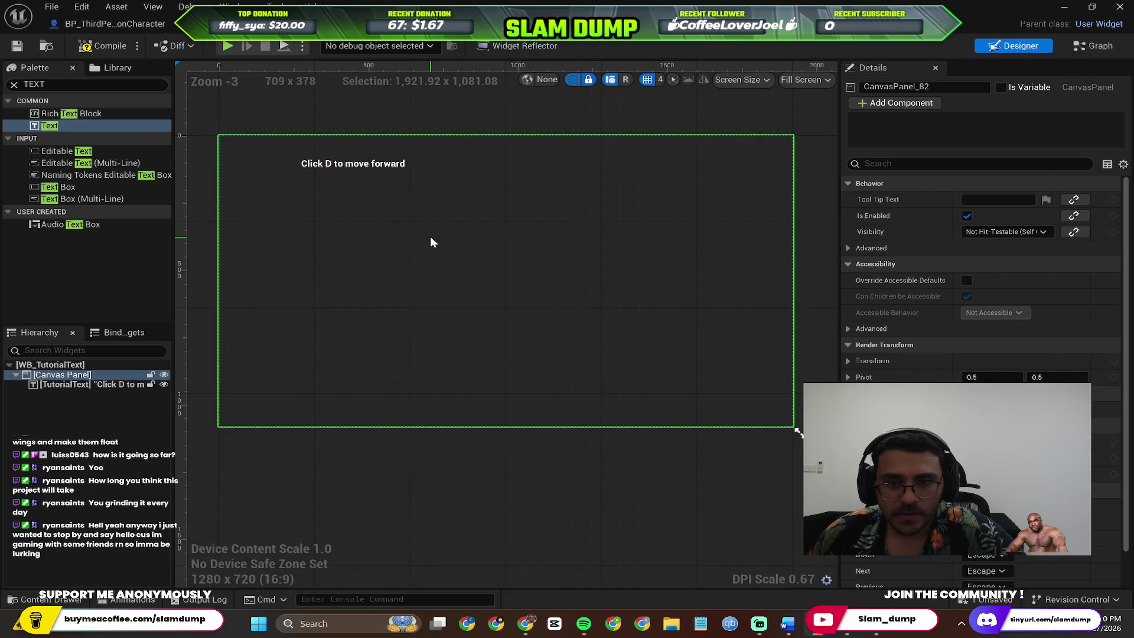
{"action": "key", "text": "alt+Tab"}
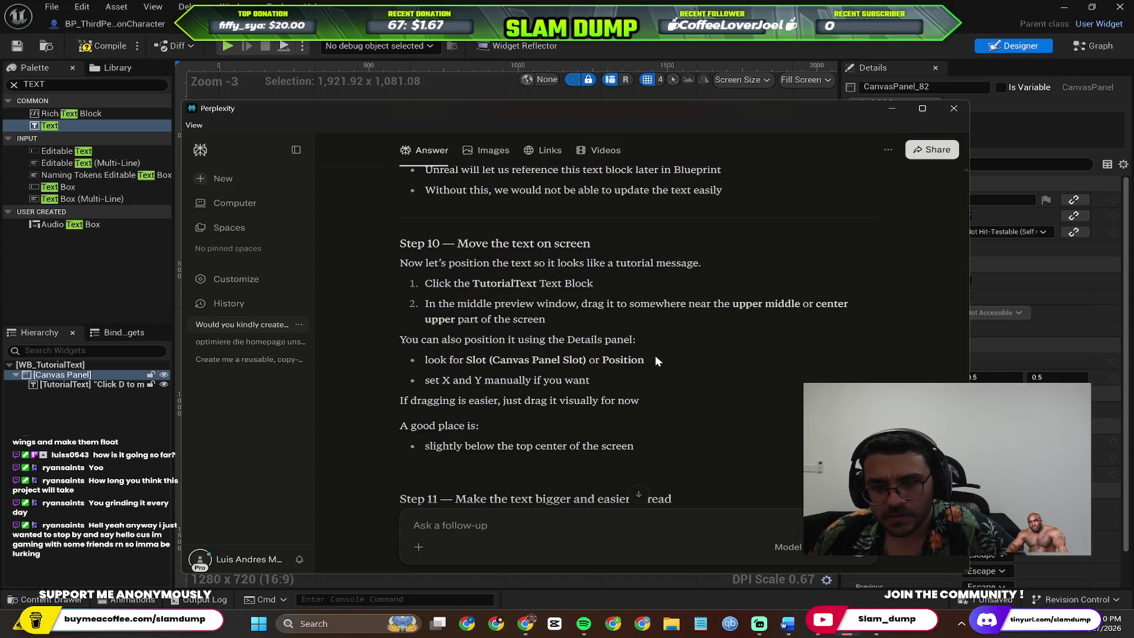
Read Step 11's font size advice (24, 32 or 40) and return to the widget designer
{"action": "scroll", "coordinate": [661, 370], "scroll_direction": "down", "scroll_amount": 2}
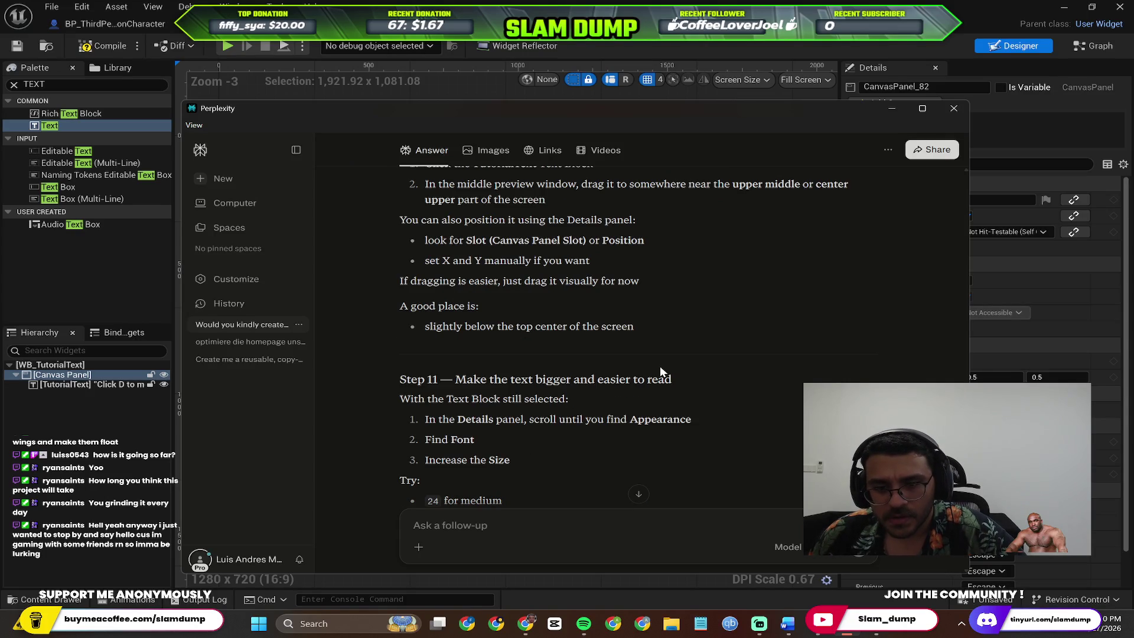
{"action": "scroll", "coordinate": [630, 375], "scroll_direction": "down", "scroll_amount": 1}
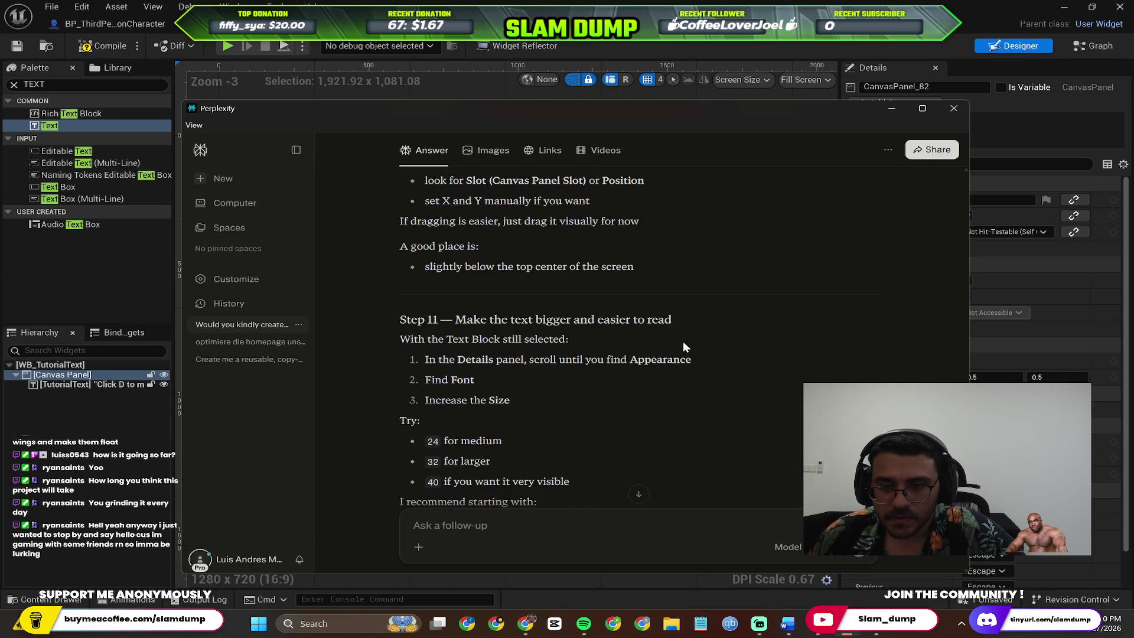
{"action": "scroll", "coordinate": [682, 342], "scroll_direction": "down", "scroll_amount": 2}
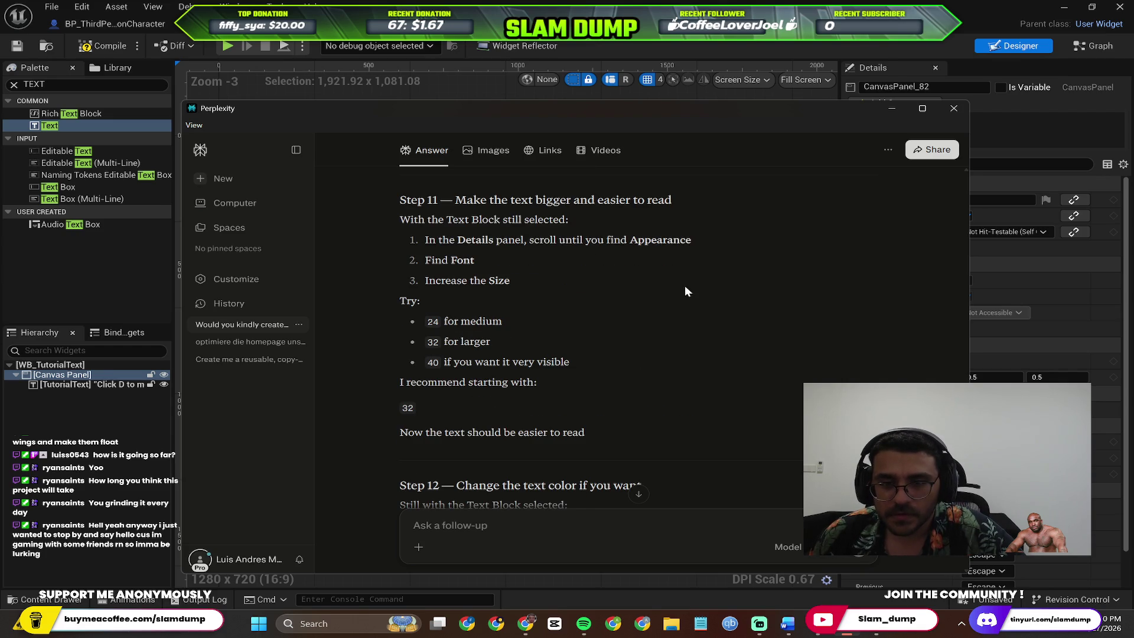
{"action": "key", "text": "alt+Tab"}
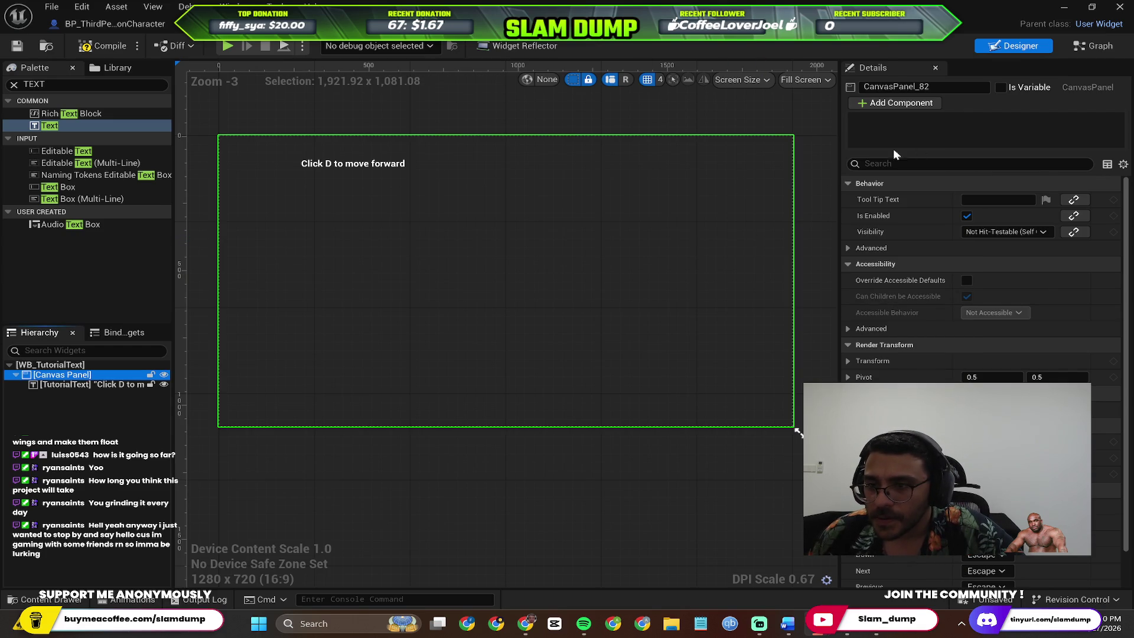
{"action": "key", "text": "alt+Tab"}
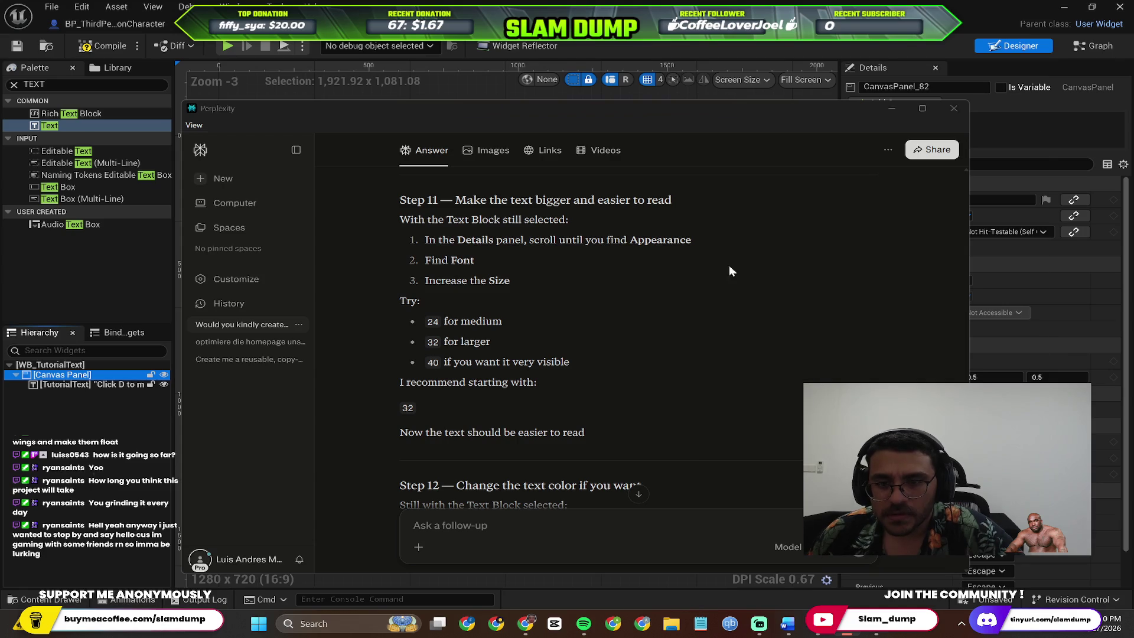
{"action": "key", "text": "alt+Tab"}
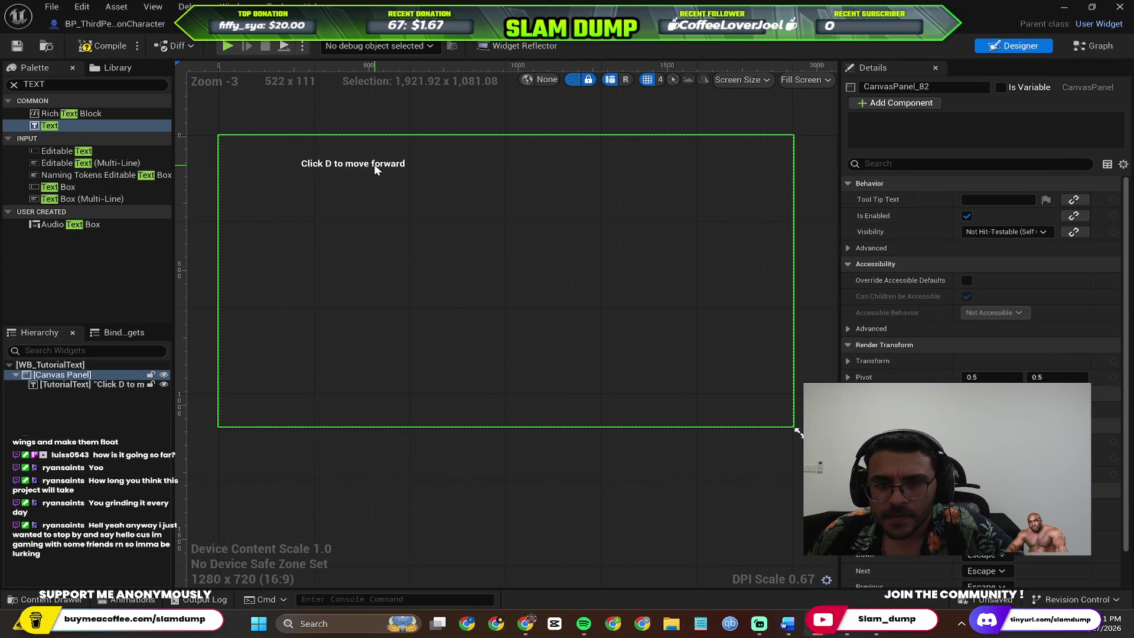
Select TutorialText and browse the Font Family picker, closing it without creating a new font
{"action": "left_click", "coordinate": [83, 386]}
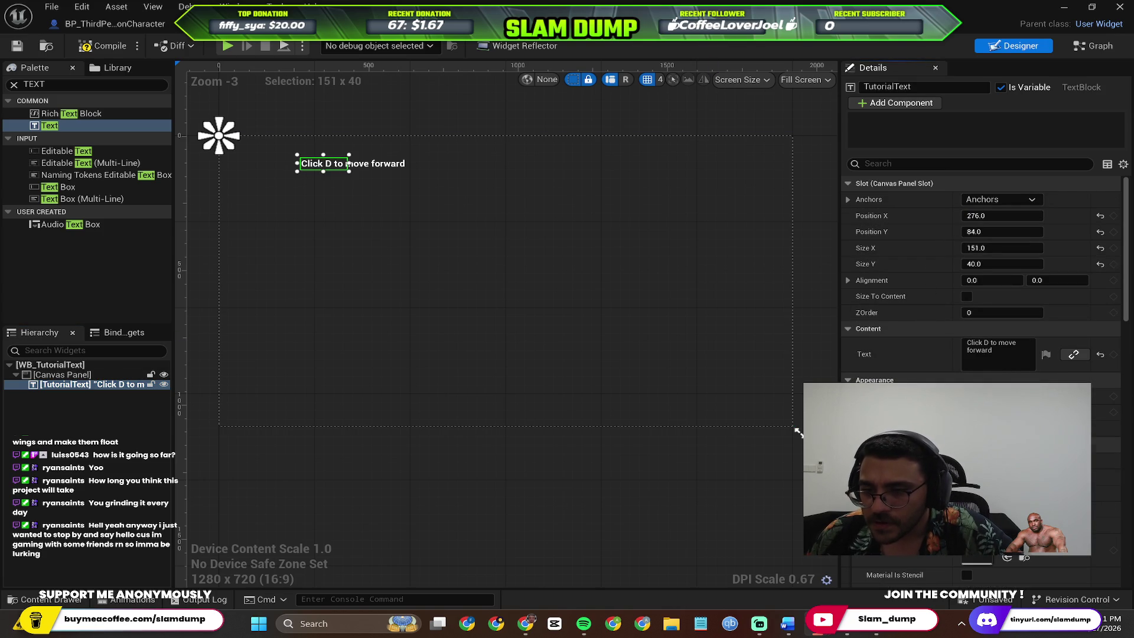
{"action": "left_click", "coordinate": [1004, 447]}
{"action": "type", "text": "popp"}
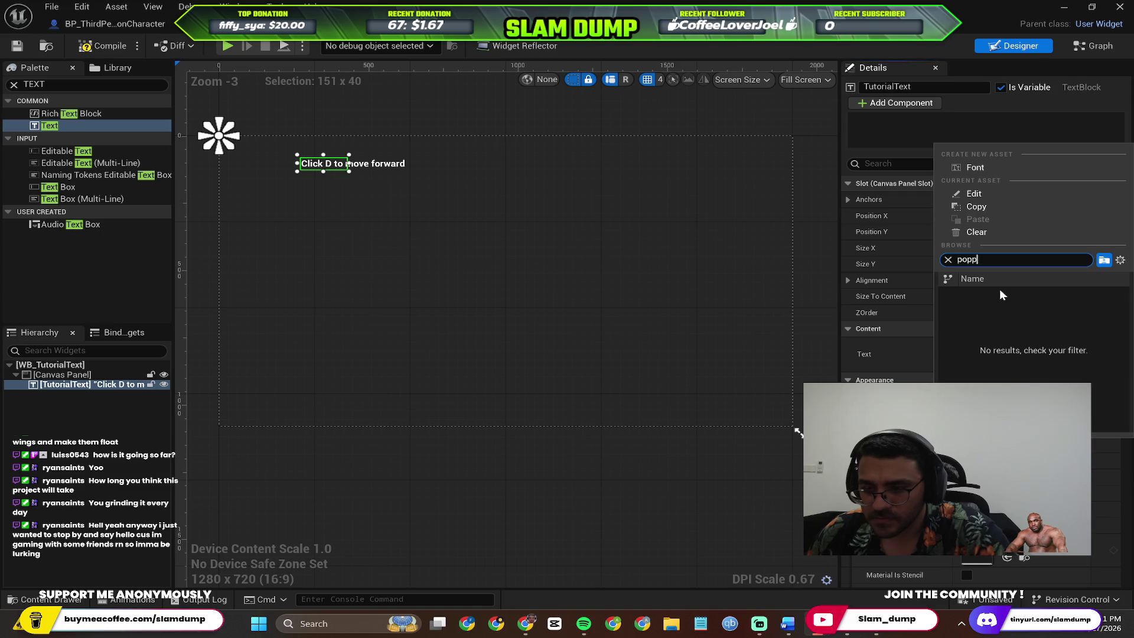
{"action": "left_click", "coordinate": [1004, 447]}
{"action": "left_click", "coordinate": [1004, 447]}
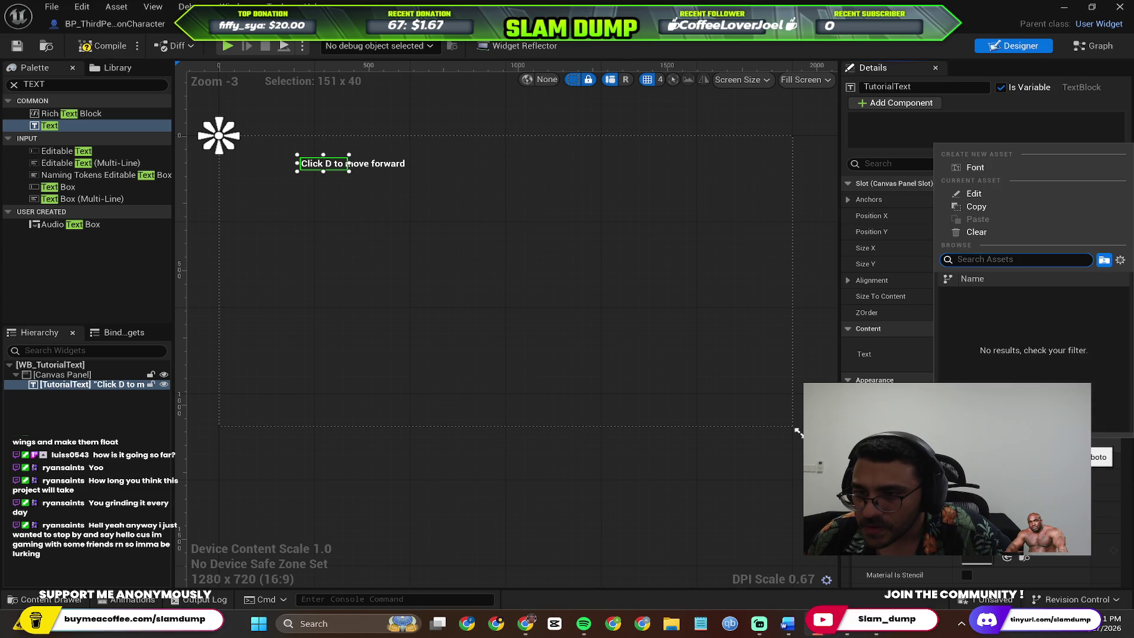
{"action": "left_click", "coordinate": [975, 168]}
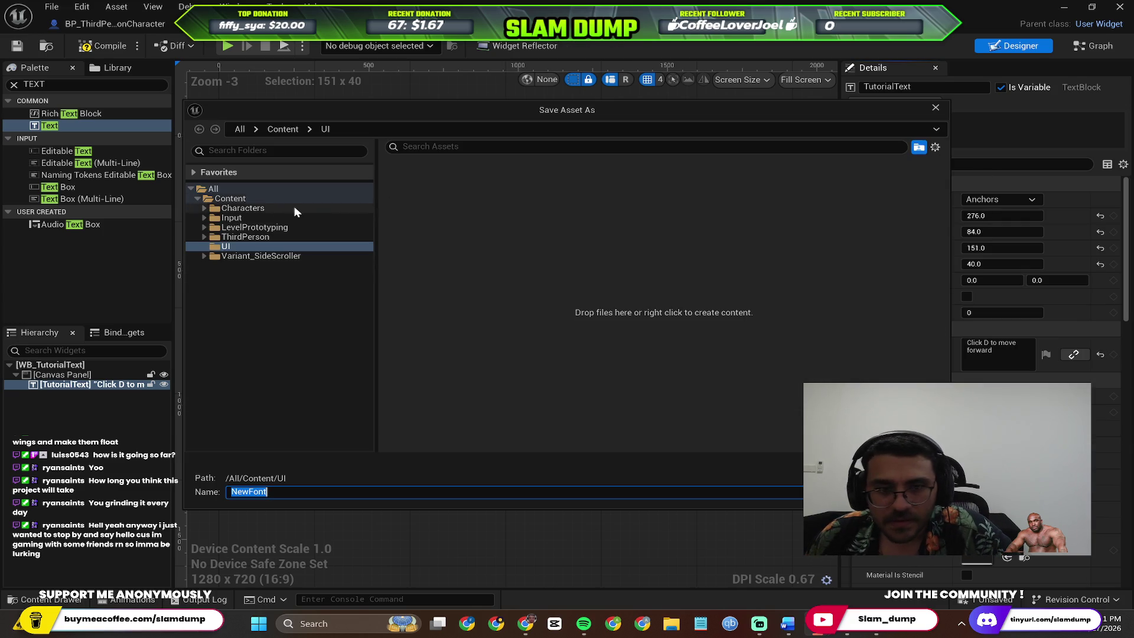
{"action": "key", "text": "Escape"}
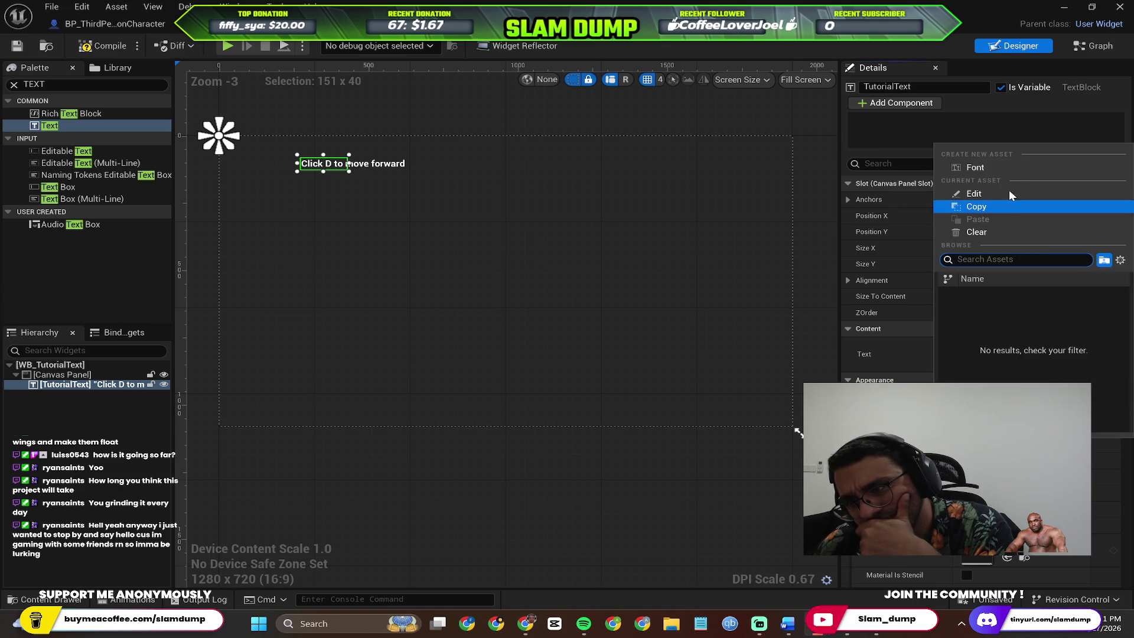
{"action": "left_click", "coordinate": [971, 278]}
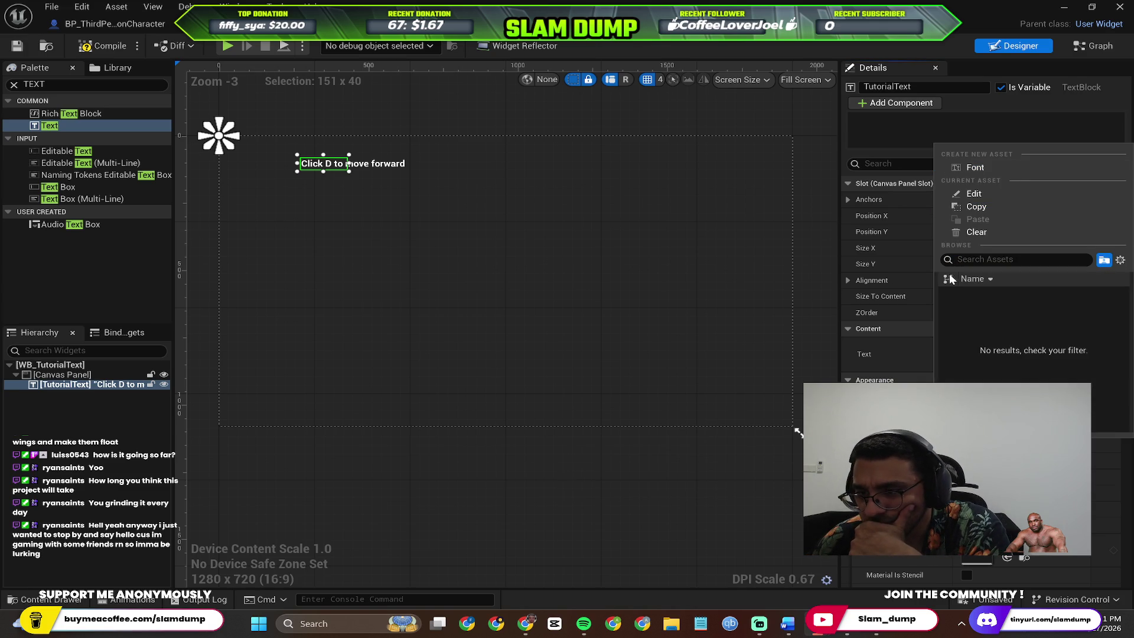
{"action": "left_click", "coordinate": [799, 433]}
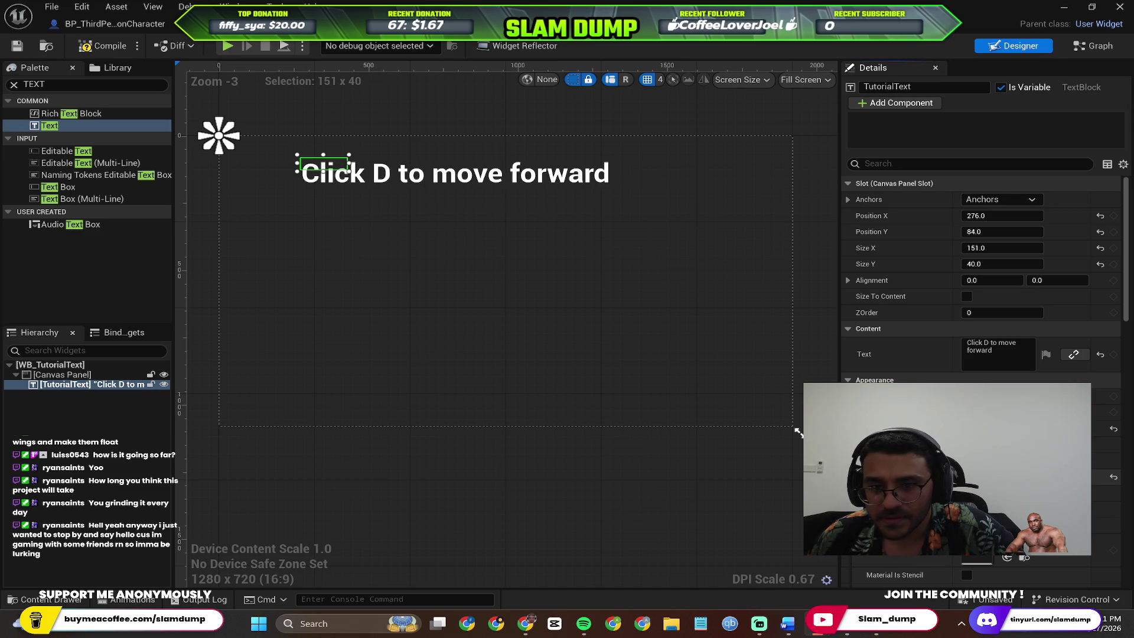
Check the guide's color step and confirm TutorialText's color stays white
{"action": "key", "text": "alt+Tab"}
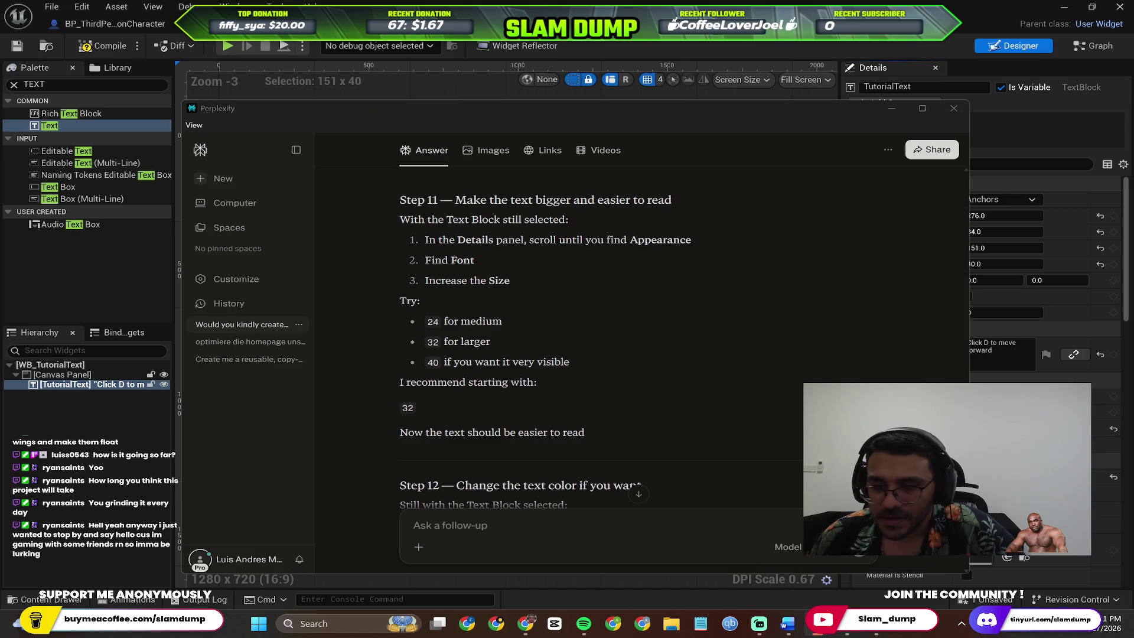
{"action": "scroll", "coordinate": [643, 329], "scroll_direction": "down", "scroll_amount": 1}
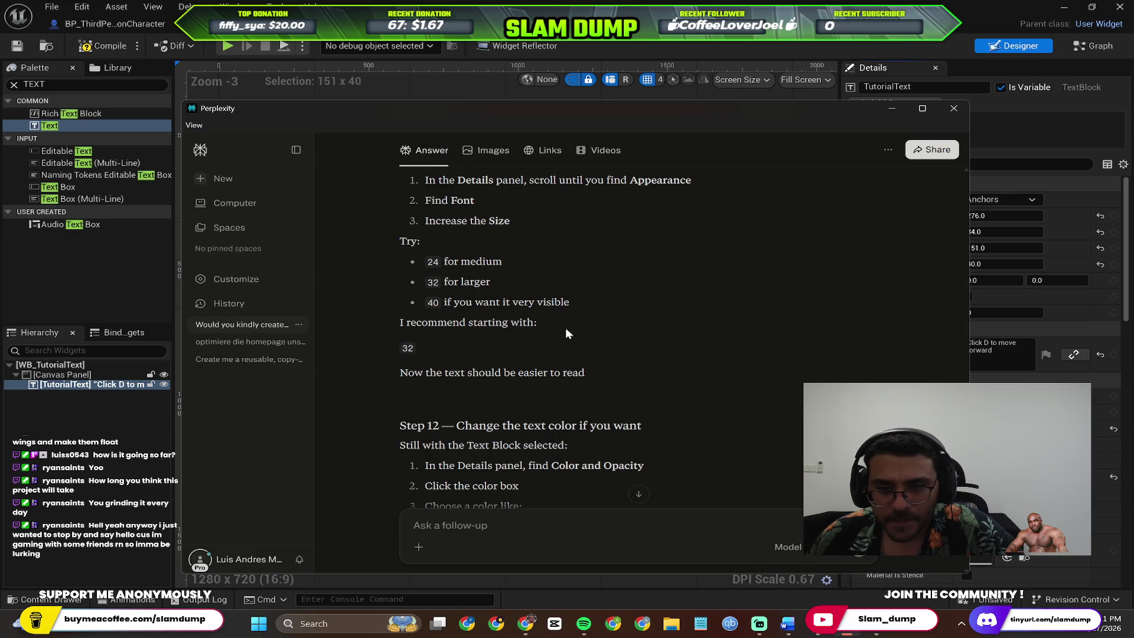
{"action": "scroll", "coordinate": [565, 333], "scroll_direction": "down", "scroll_amount": 2}
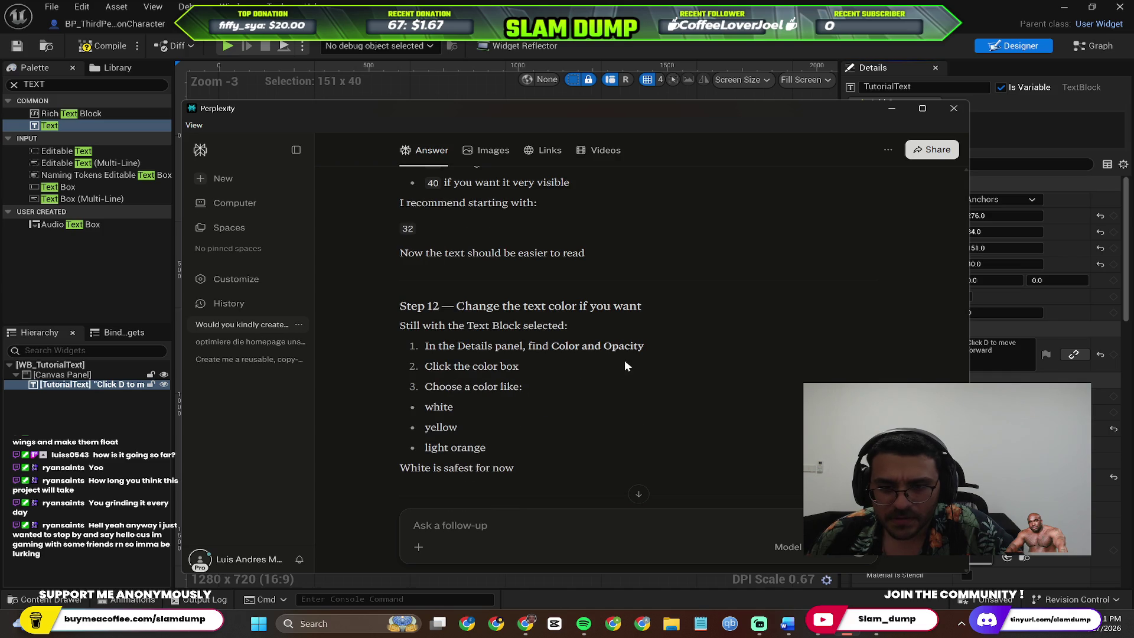
{"action": "key", "text": "alt+Tab"}
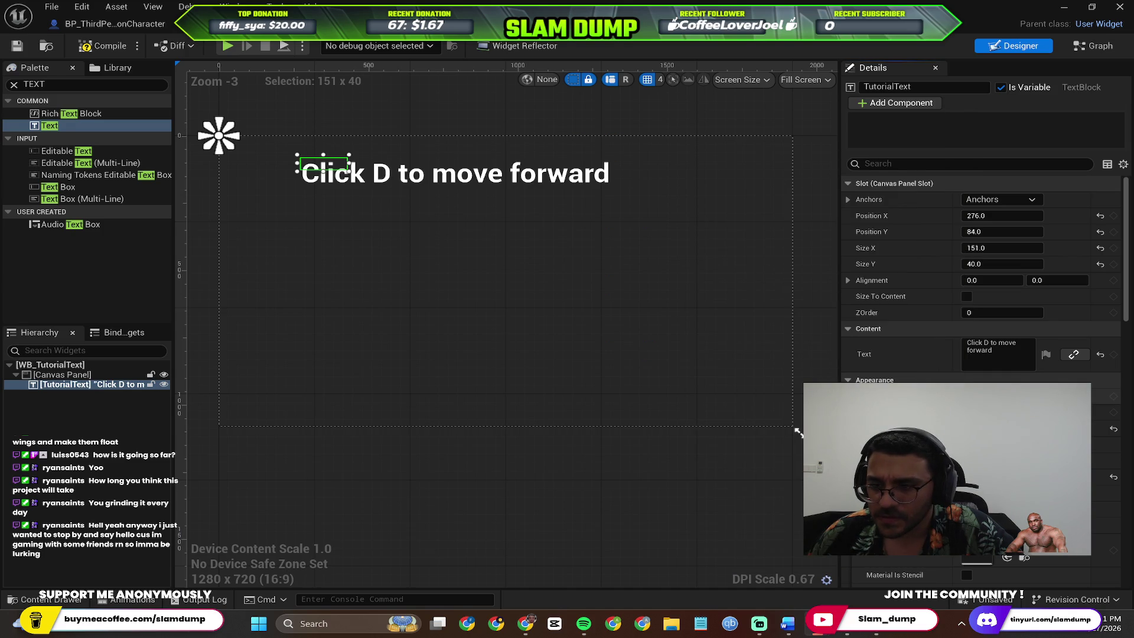
{"action": "left_click", "coordinate": [1004, 395]}
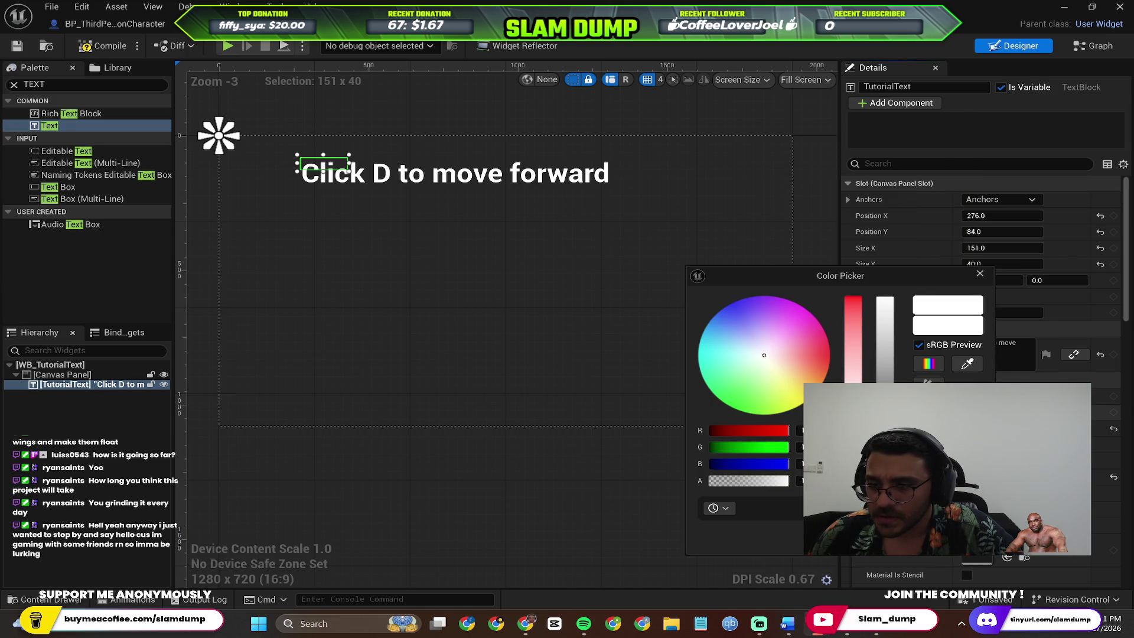
{"action": "left_click", "coordinate": [980, 274]}
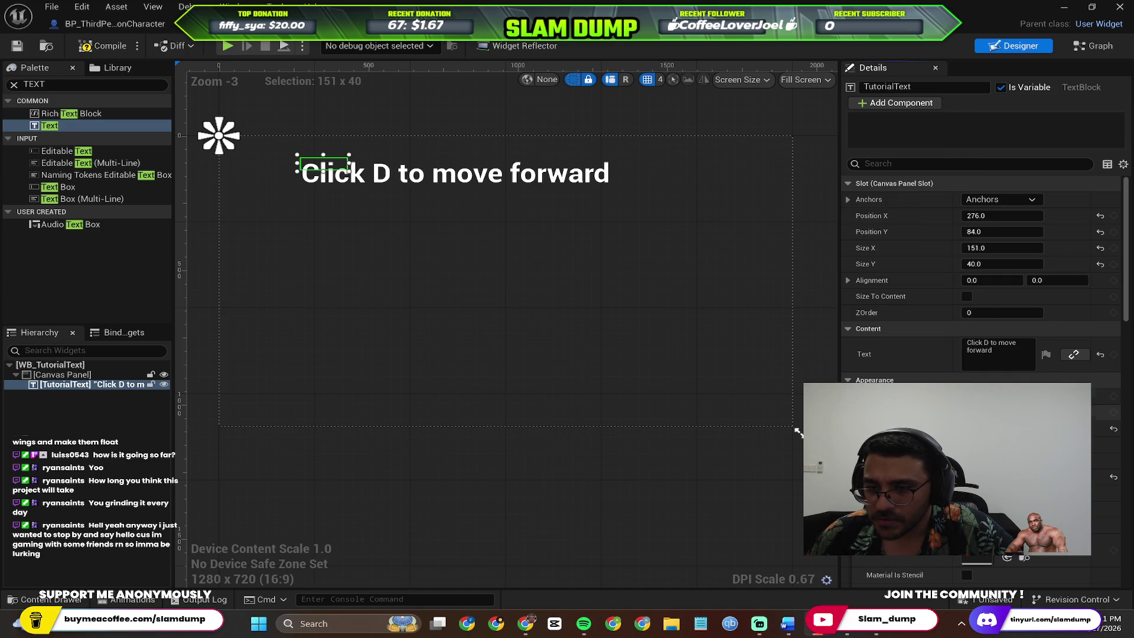
Expand TutorialText's Font Outline Settings in the Details panel
{"action": "scroll", "coordinate": [980, 355], "scroll_direction": "down", "scroll_amount": 3}
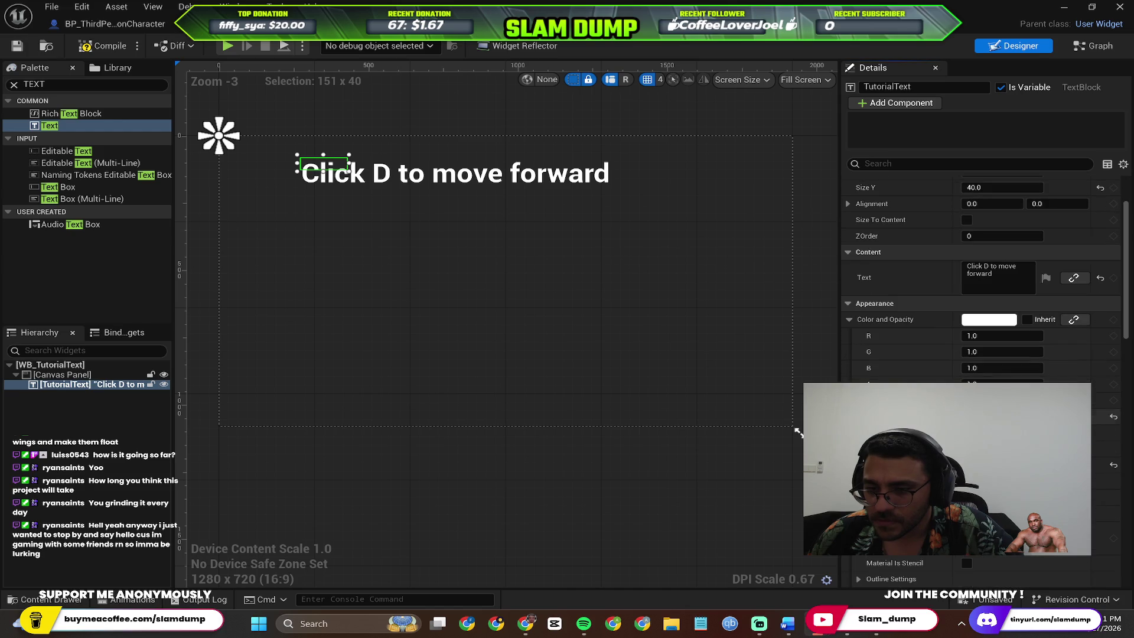
{"action": "scroll", "coordinate": [980, 354], "scroll_direction": "down", "scroll_amount": 2}
{"action": "scroll", "coordinate": [980, 295], "scroll_direction": "down", "scroll_amount": 2}
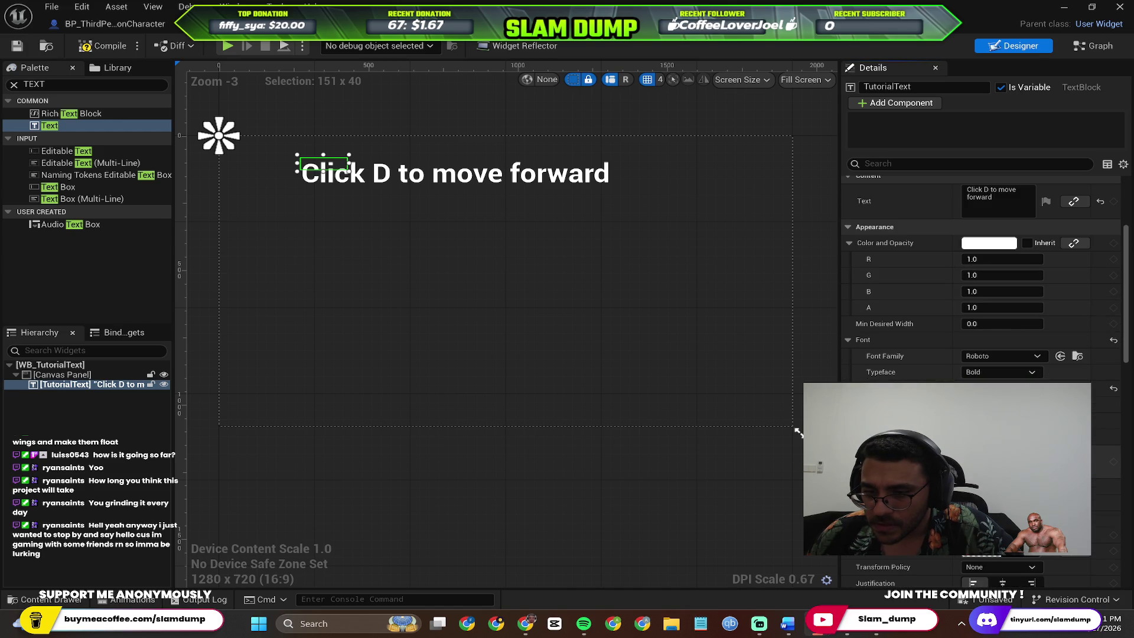
{"action": "scroll", "coordinate": [980, 295], "scroll_direction": "down", "scroll_amount": 2}
{"action": "left_click", "coordinate": [859, 464]}
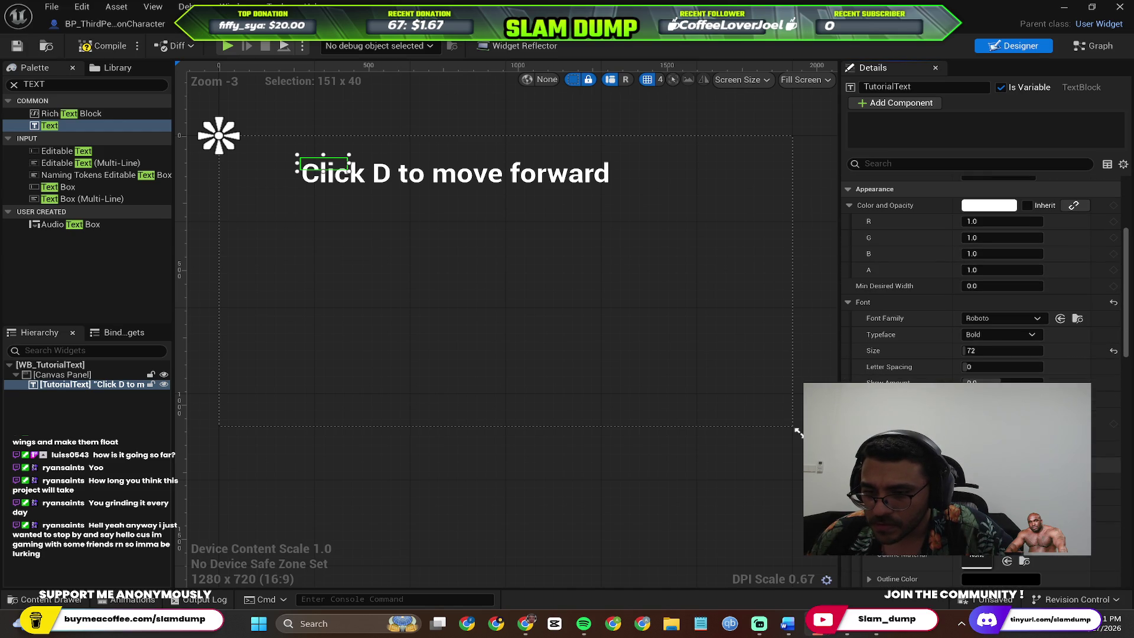
{"action": "scroll", "coordinate": [980, 296], "scroll_direction": "down", "scroll_amount": 2}
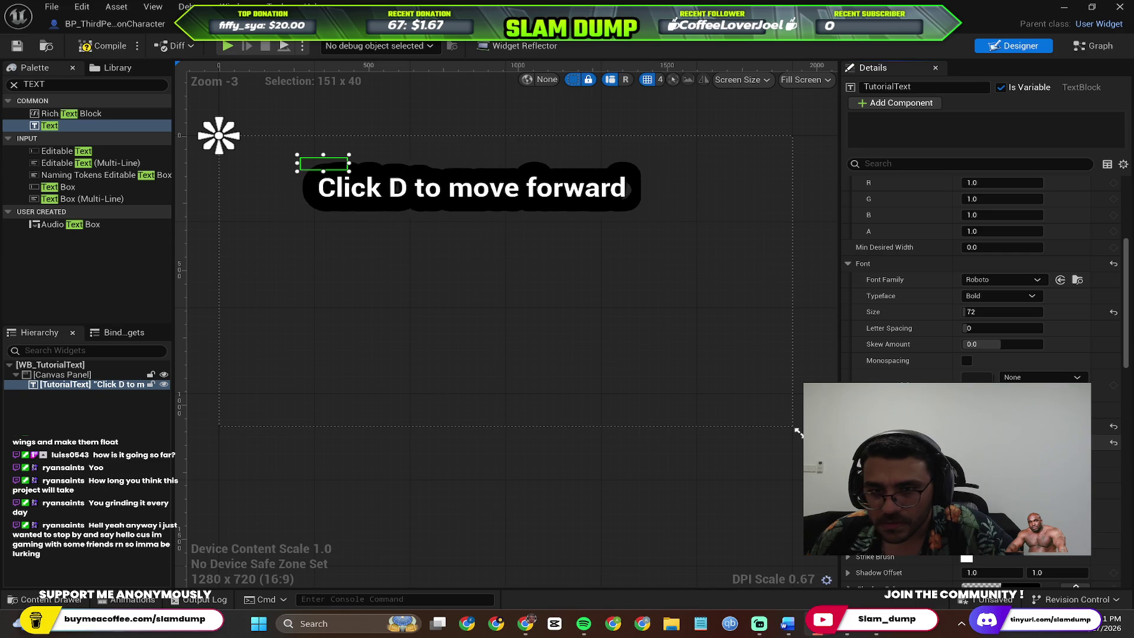
Reselect TutorialText and apply a black outline to the text
{"action": "left_click", "coordinate": [669, 334]}
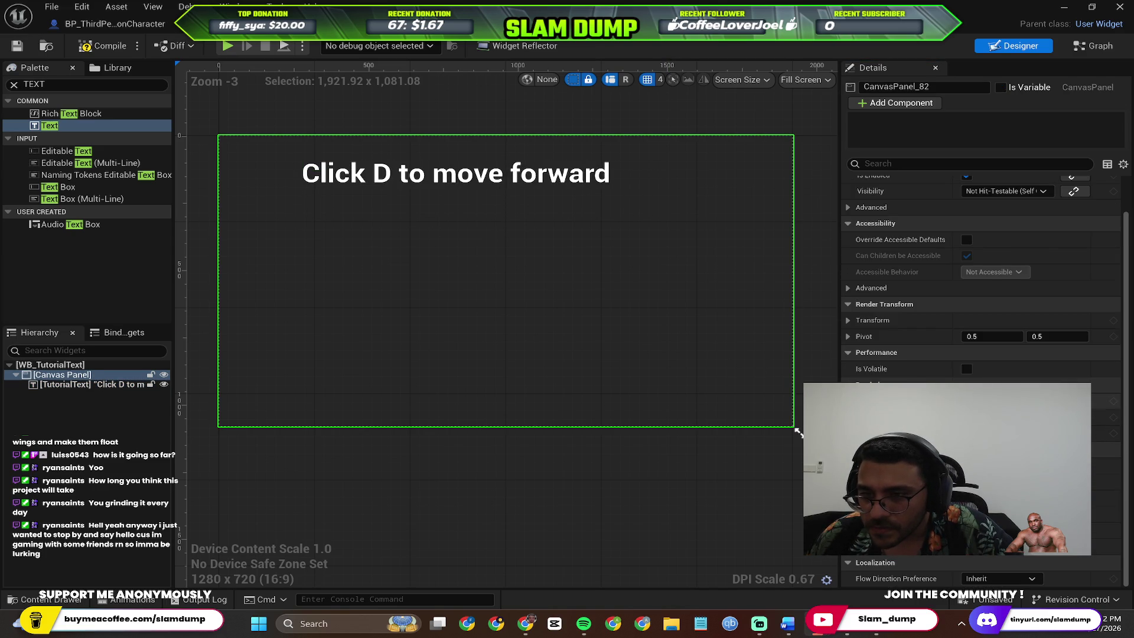
{"action": "scroll", "coordinate": [896, 349], "scroll_direction": "up", "scroll_amount": 2}
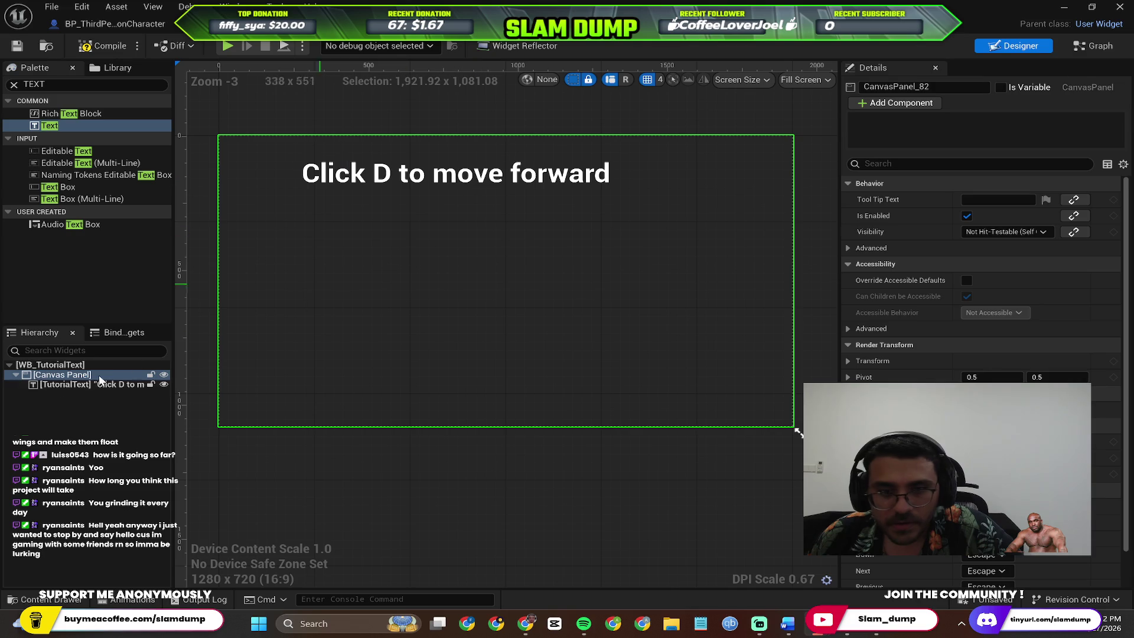
{"action": "left_click", "coordinate": [78, 384]}
{"action": "scroll", "coordinate": [980, 355], "scroll_direction": "down", "scroll_amount": 2}
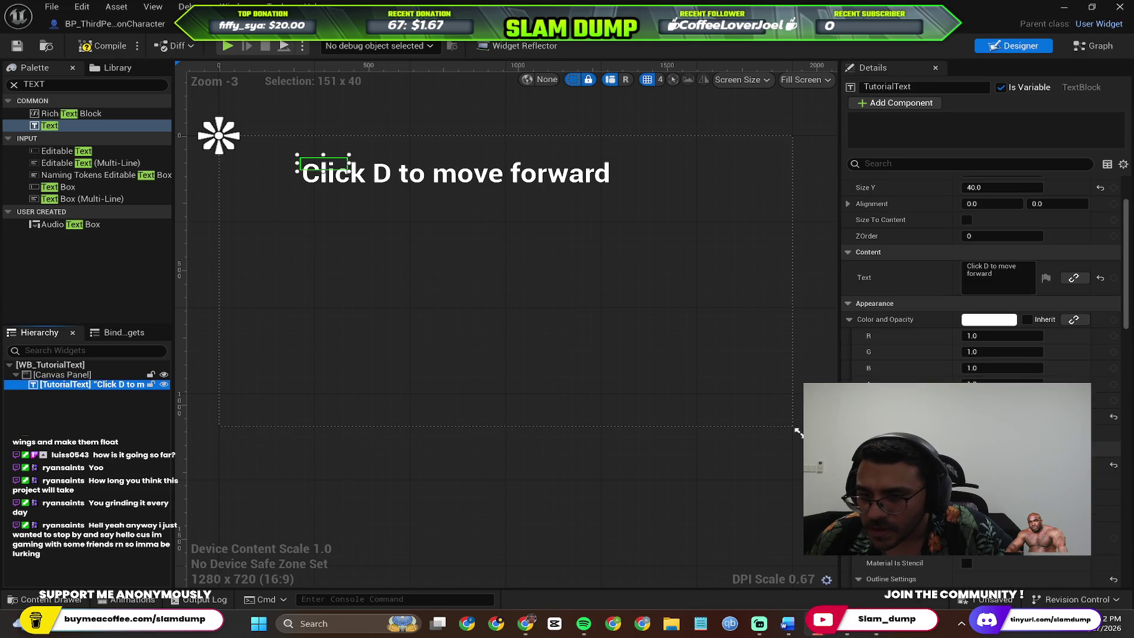
{"action": "scroll", "coordinate": [980, 354], "scroll_direction": "down", "scroll_amount": 3}
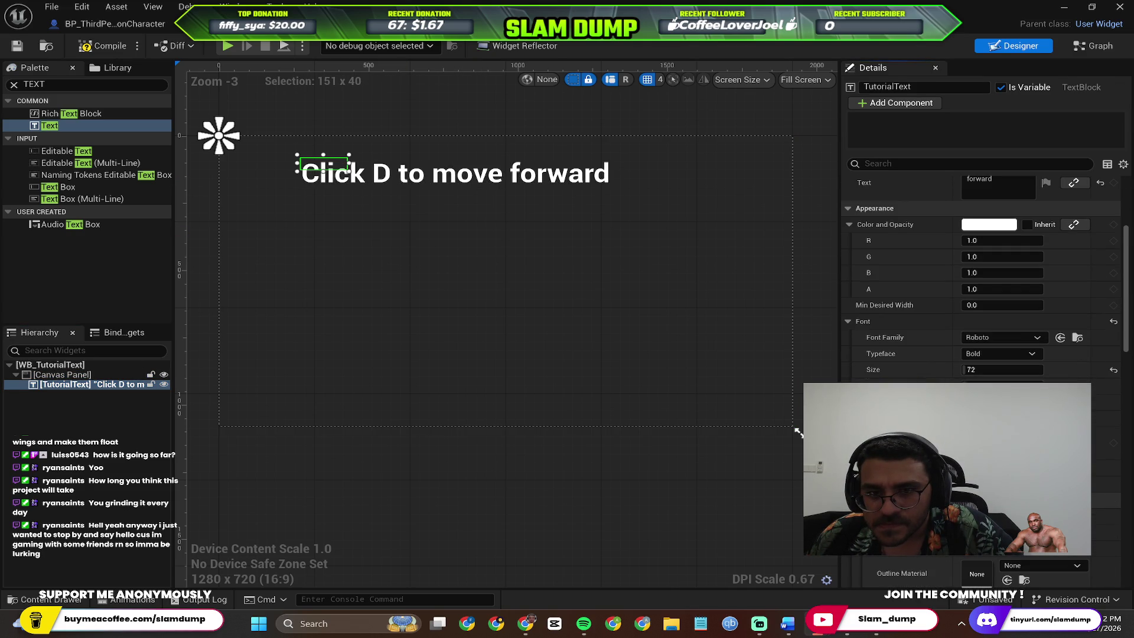
{"action": "key", "text": "Return"}
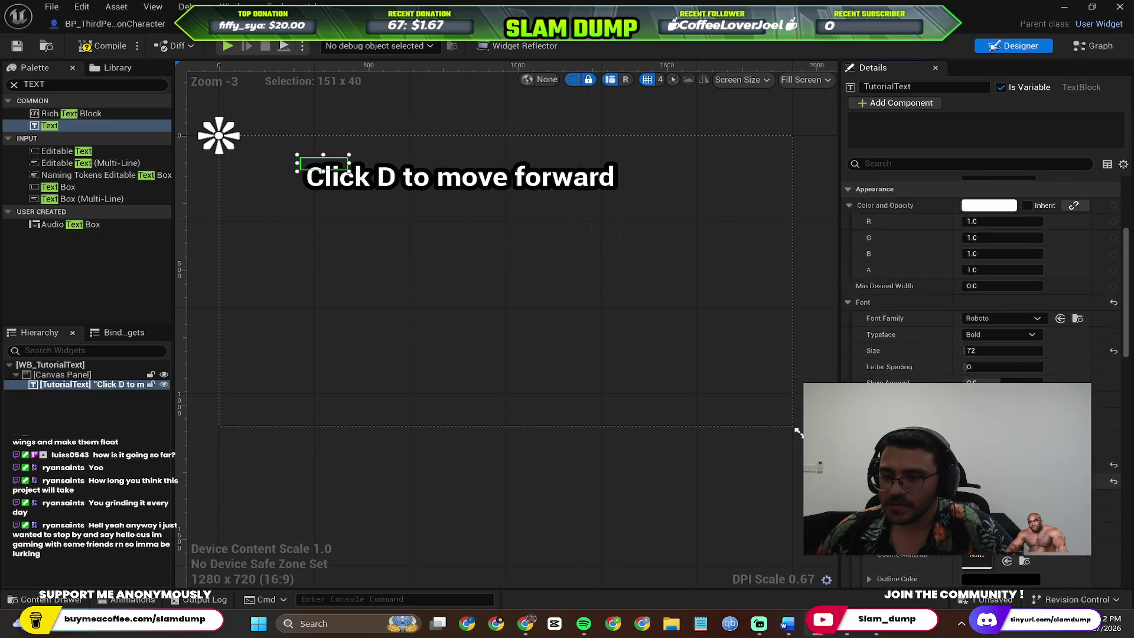
{"action": "key", "text": "alt+Tab"}
{"action": "scroll", "coordinate": [567, 385], "scroll_direction": "down", "scroll_amount": 1}
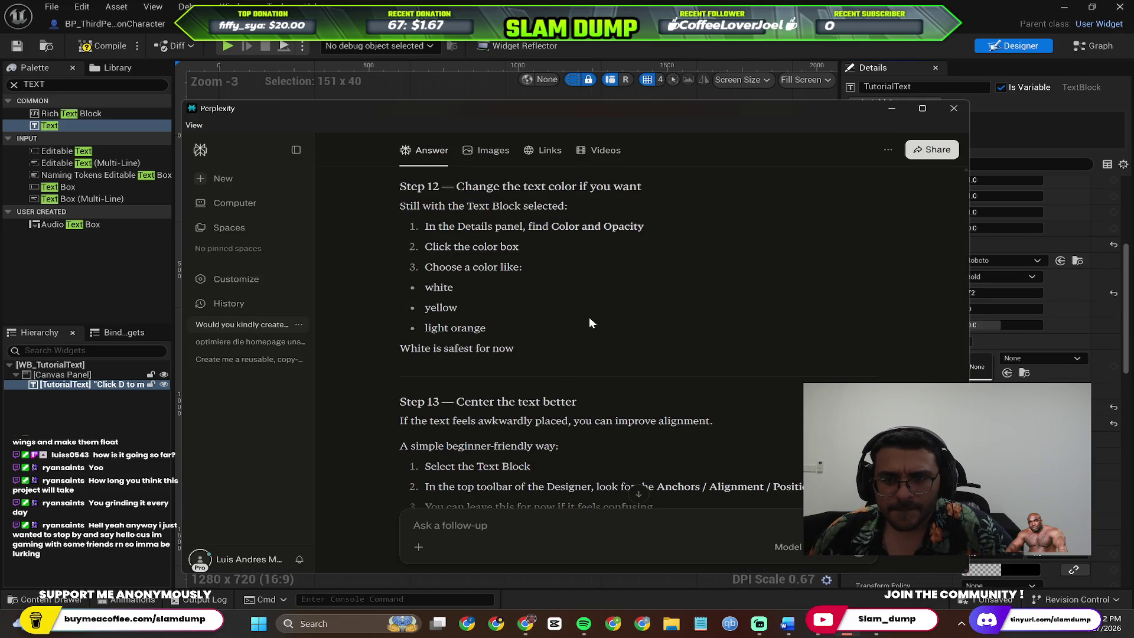
Read further in the guide, then deselect the text on the widget canvas
{"action": "scroll", "coordinate": [589, 318], "scroll_direction": "down", "scroll_amount": 1}
{"action": "scroll", "coordinate": [590, 318], "scroll_direction": "down", "scroll_amount": 3}
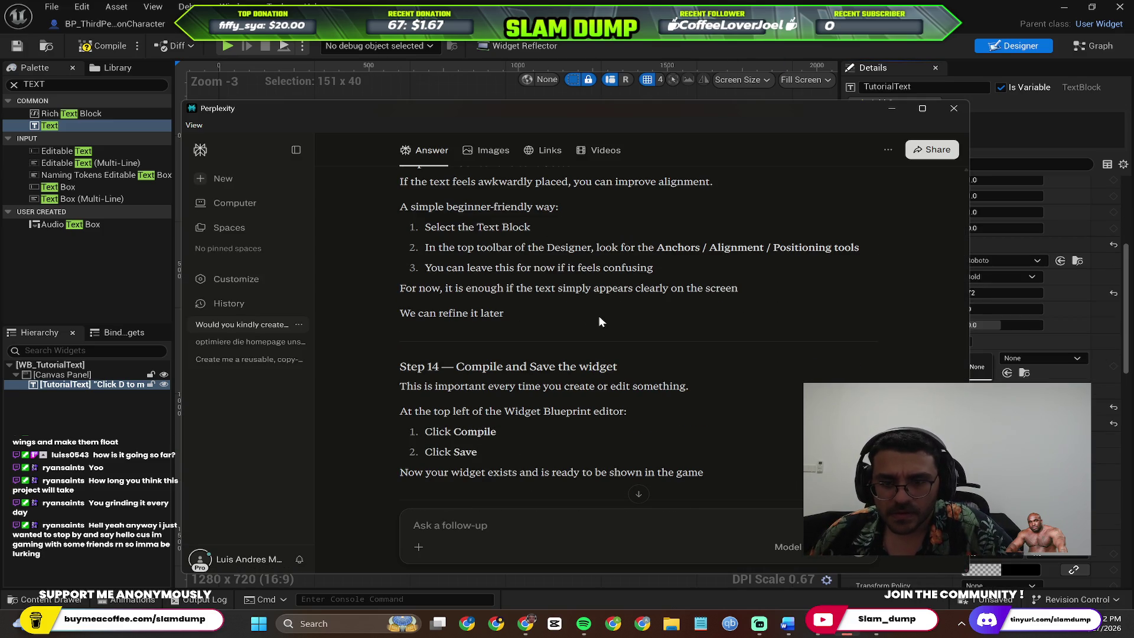
{"action": "key", "text": "alt+Tab"}
{"action": "left_click", "coordinate": [565, 218]}
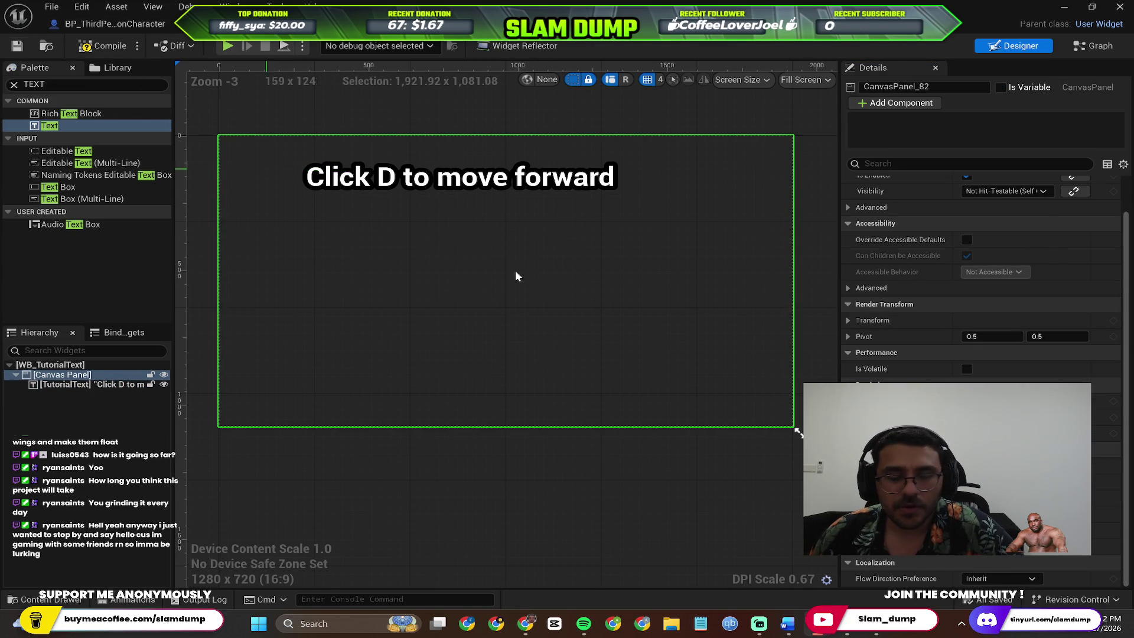
Review the guide again and compile the WB_TutorialText widget
{"action": "key", "text": "alt+Tab"}
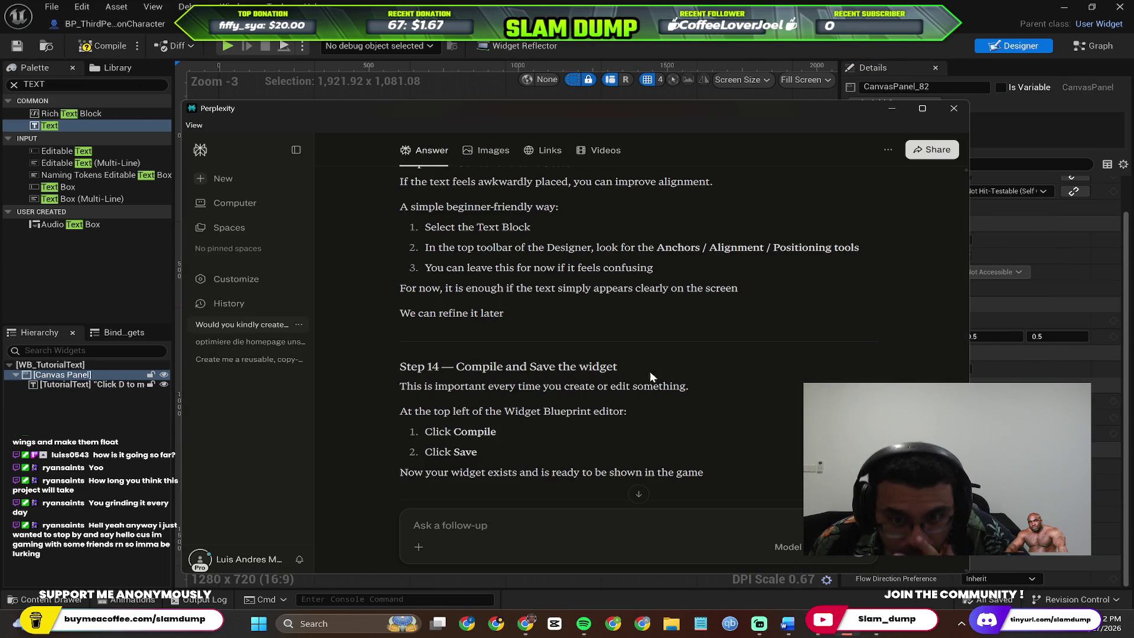
{"action": "scroll", "coordinate": [562, 325], "scroll_direction": "up", "scroll_amount": 1}
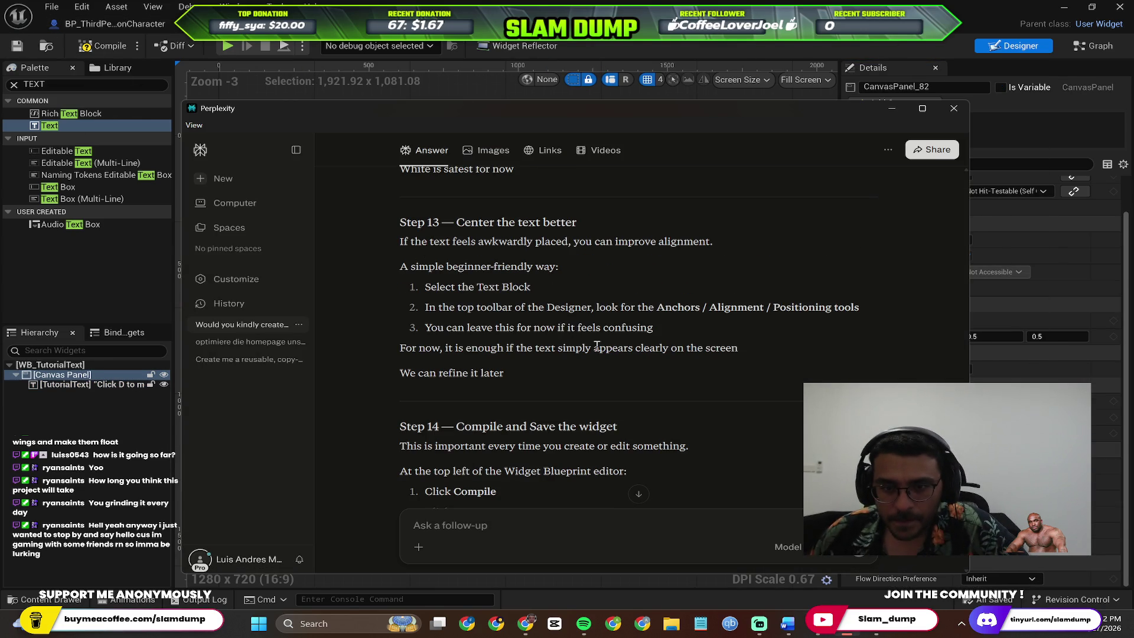
{"action": "scroll", "coordinate": [661, 361], "scroll_direction": "down", "scroll_amount": 2}
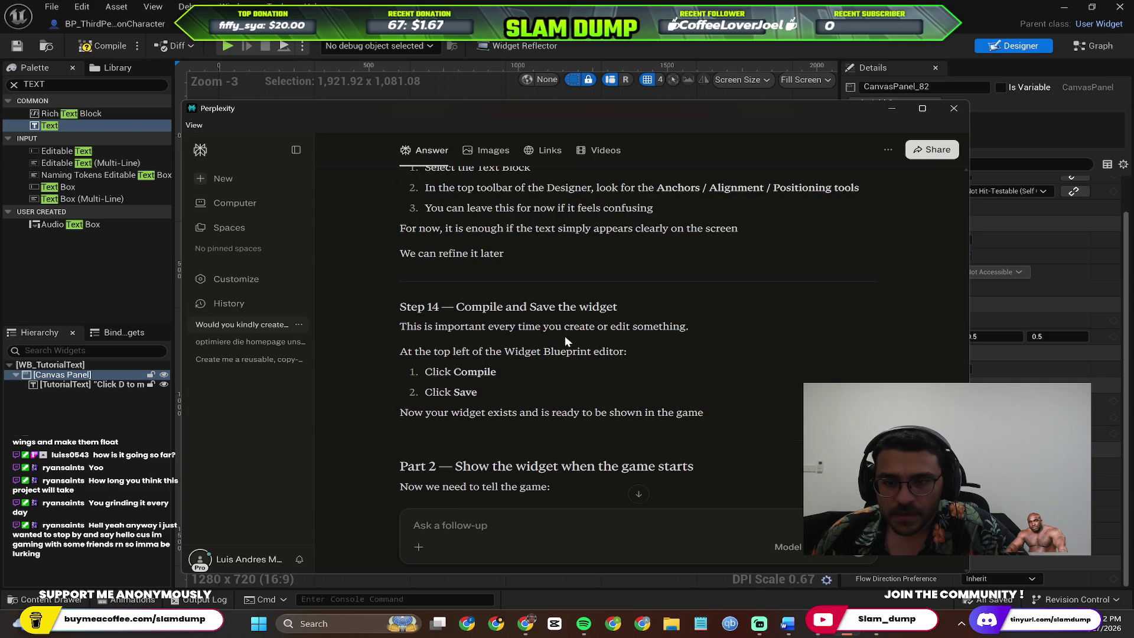
{"action": "scroll", "coordinate": [607, 320], "scroll_direction": "up", "scroll_amount": 5}
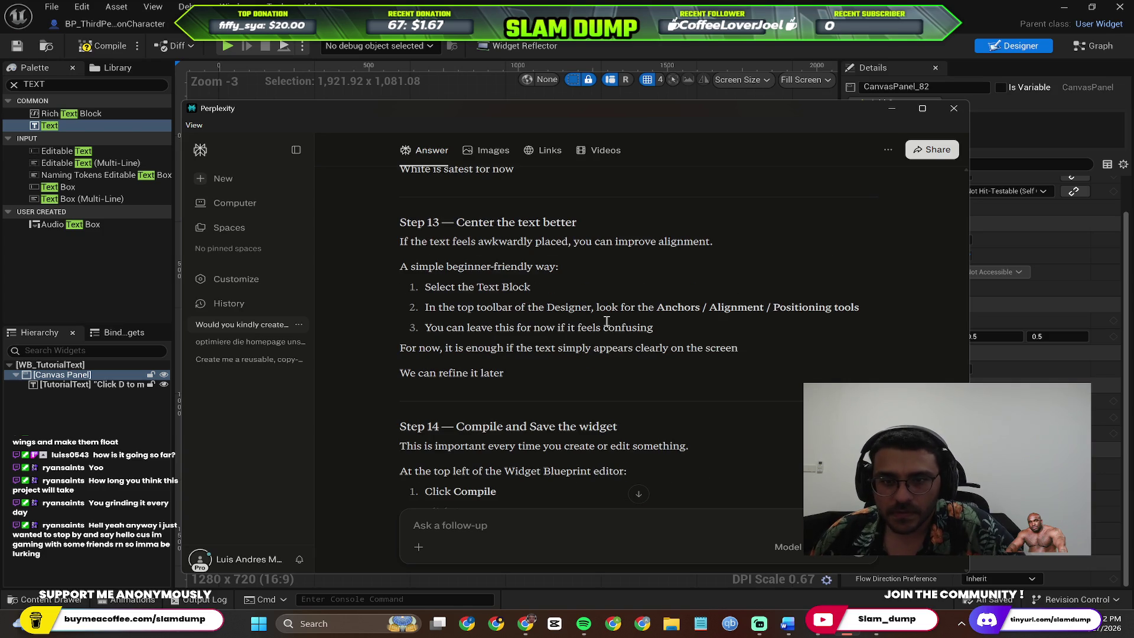
{"action": "scroll", "coordinate": [608, 307], "scroll_direction": "down", "scroll_amount": 5}
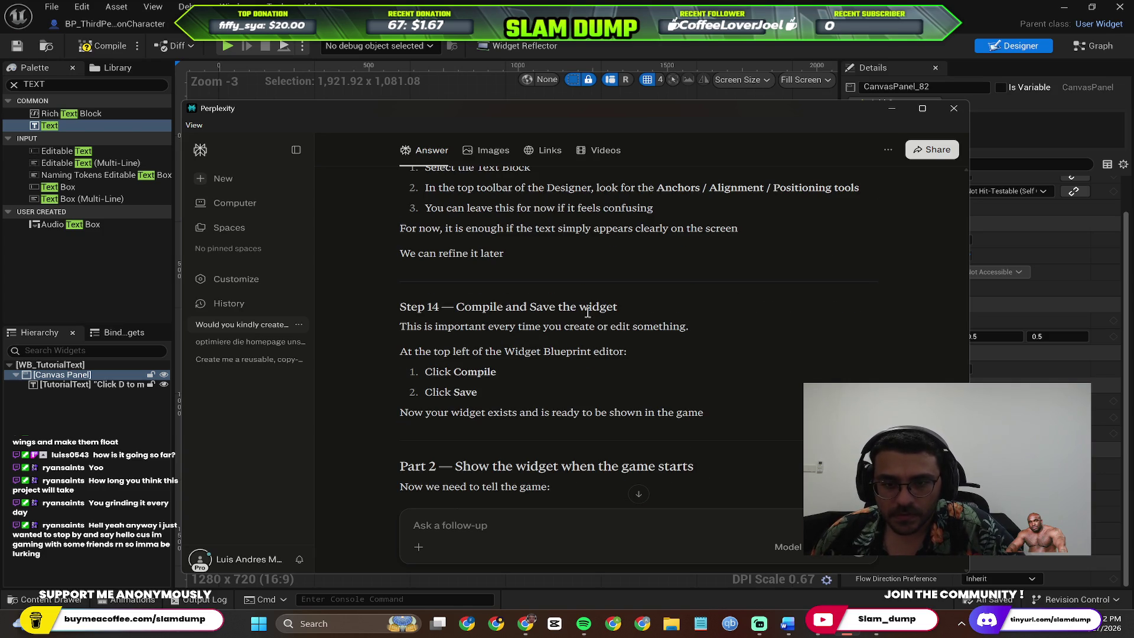
{"action": "left_click", "coordinate": [159, 125]}
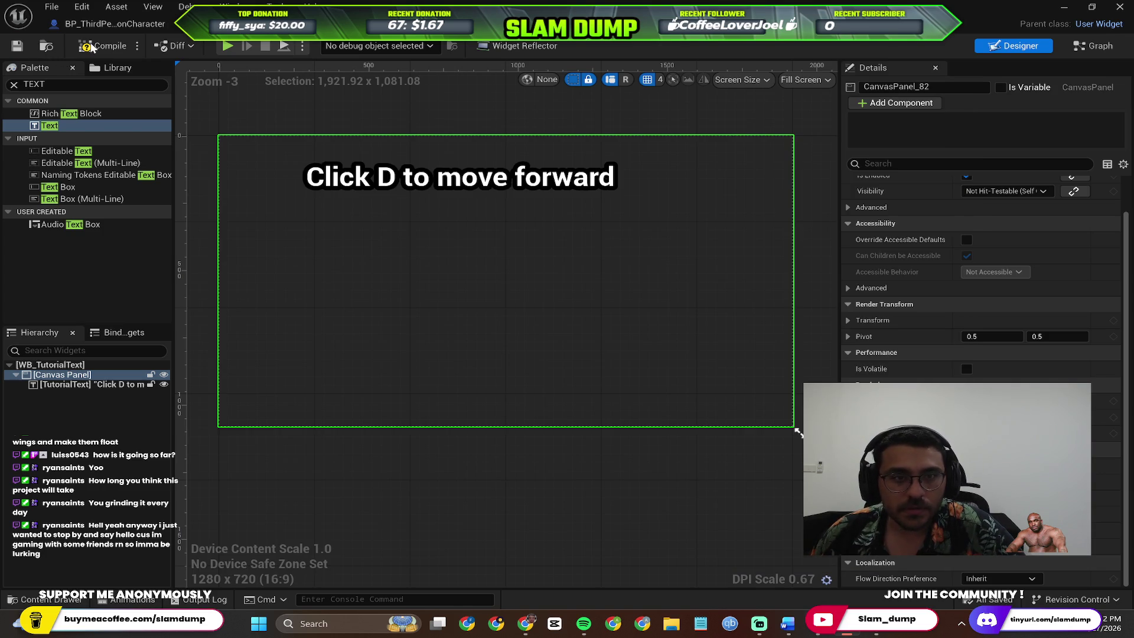
{"action": "left_click", "coordinate": [105, 45]}
Read Step 15 on showing the widget at game start, then return to Unreal
{"action": "key", "text": "alt+Tab"}
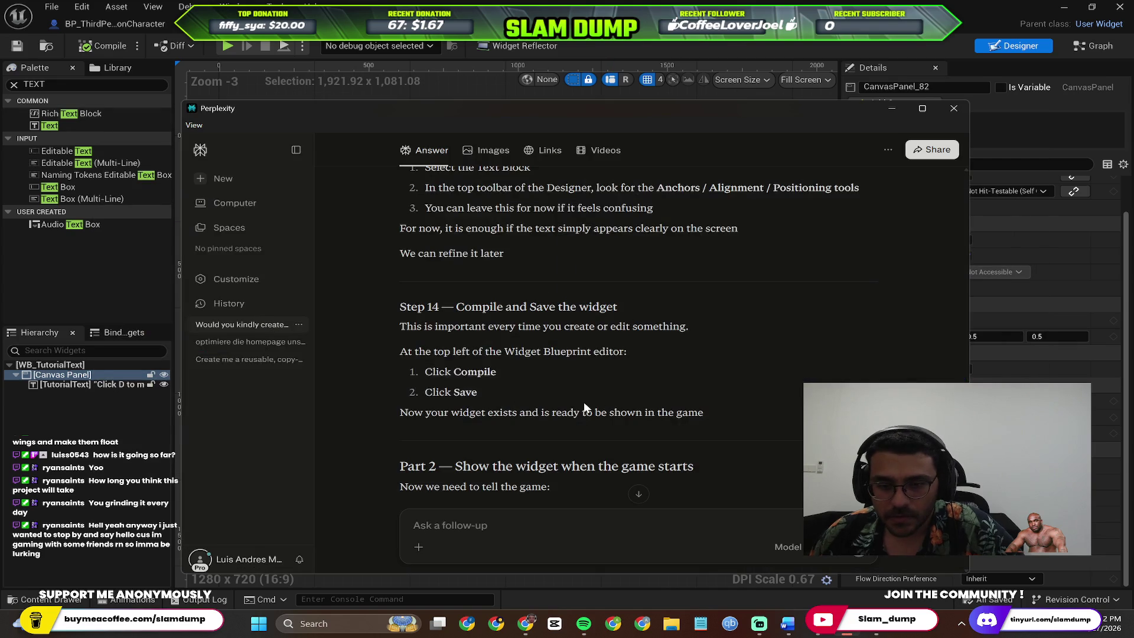
{"action": "scroll", "coordinate": [653, 417], "scroll_direction": "down", "scroll_amount": 3}
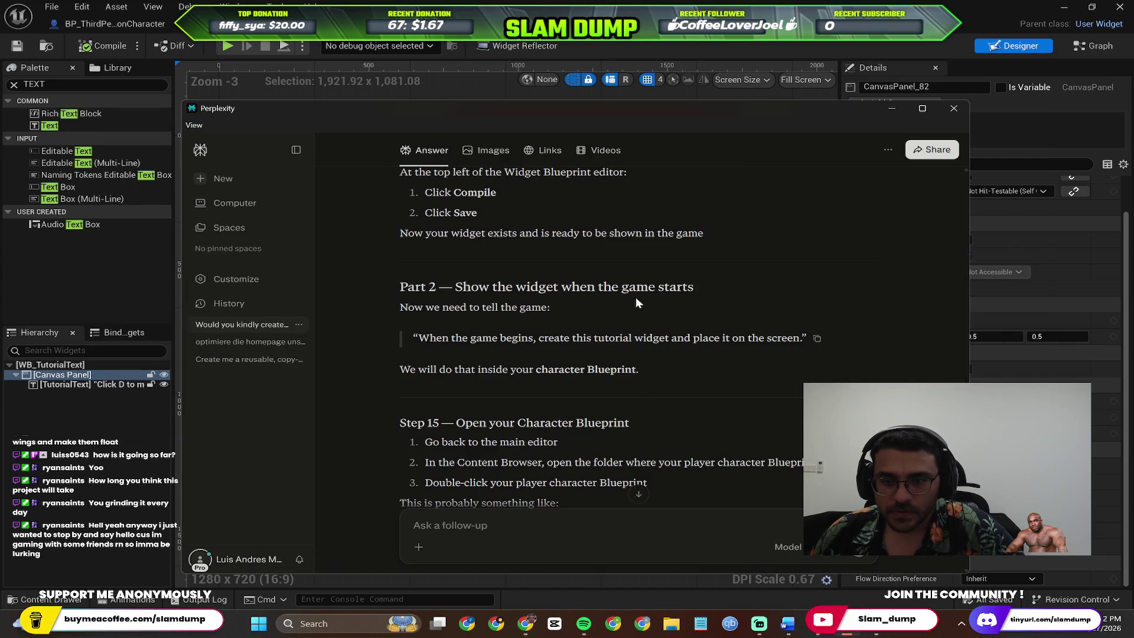
{"action": "scroll", "coordinate": [587, 349], "scroll_direction": "down", "scroll_amount": 2}
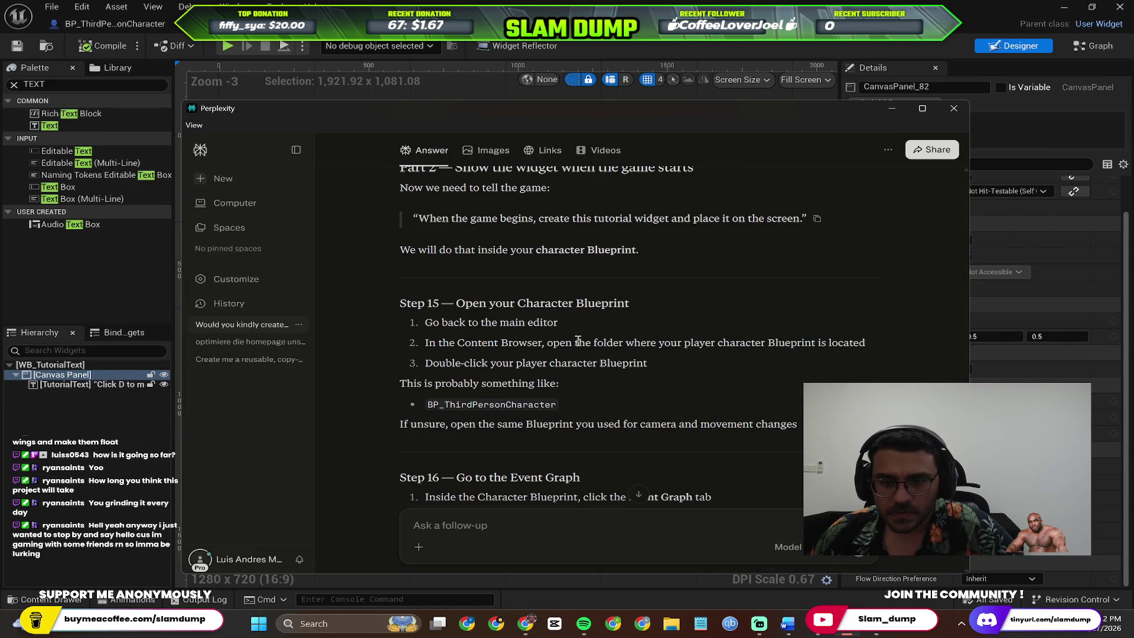
{"action": "key", "text": "alt+Tab"}
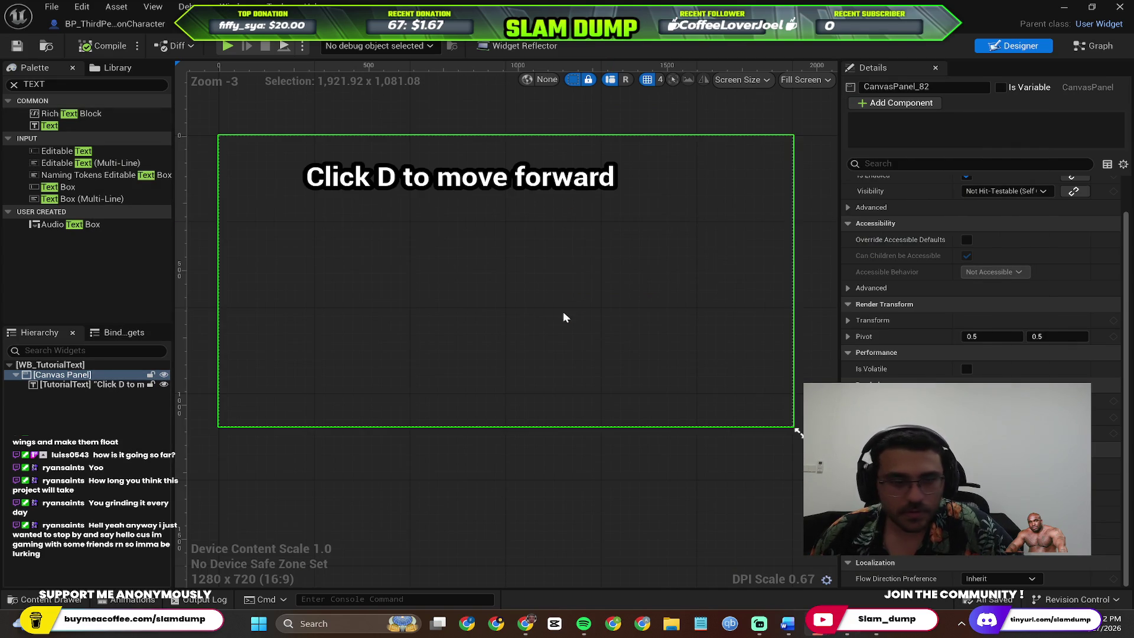
{"action": "key", "text": "alt+Tab"}
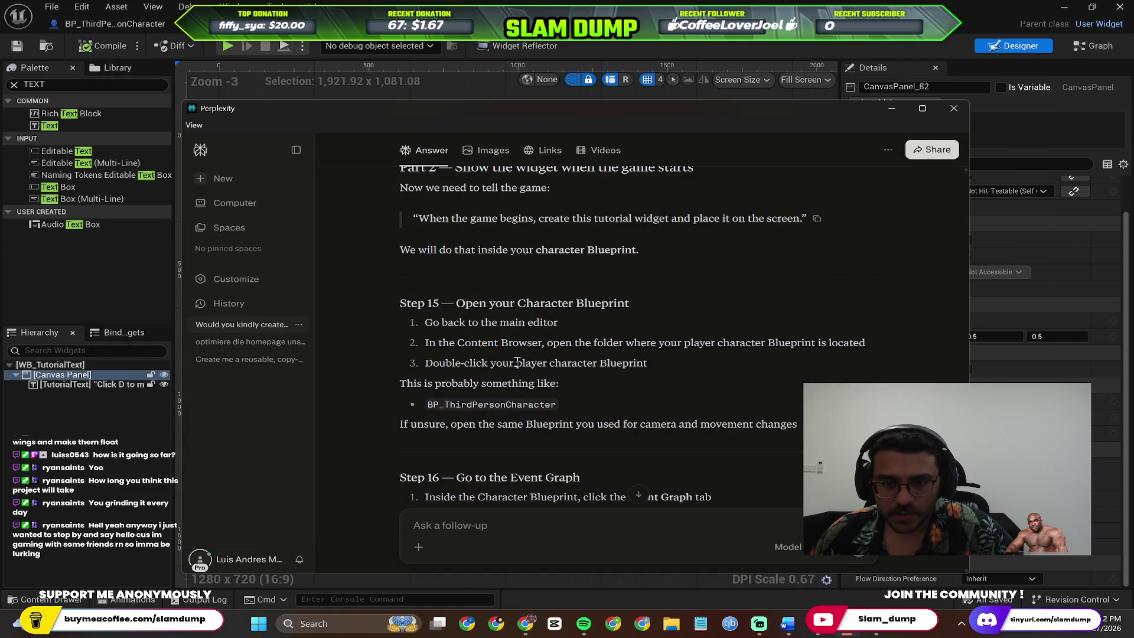
{"action": "key", "text": "alt+Tab"}
Open BP_ThirdPersonCharacter's Event Graph and scroll the guide to Step 17
{"action": "left_click", "coordinate": [107, 23]}
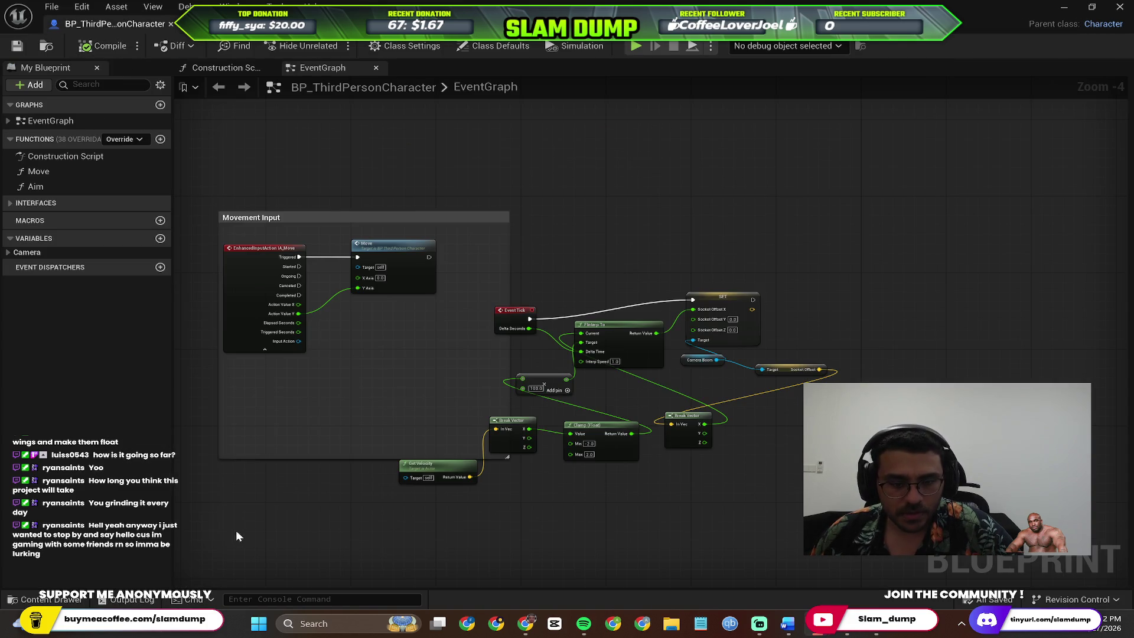
{"action": "key", "text": "alt+Tab"}
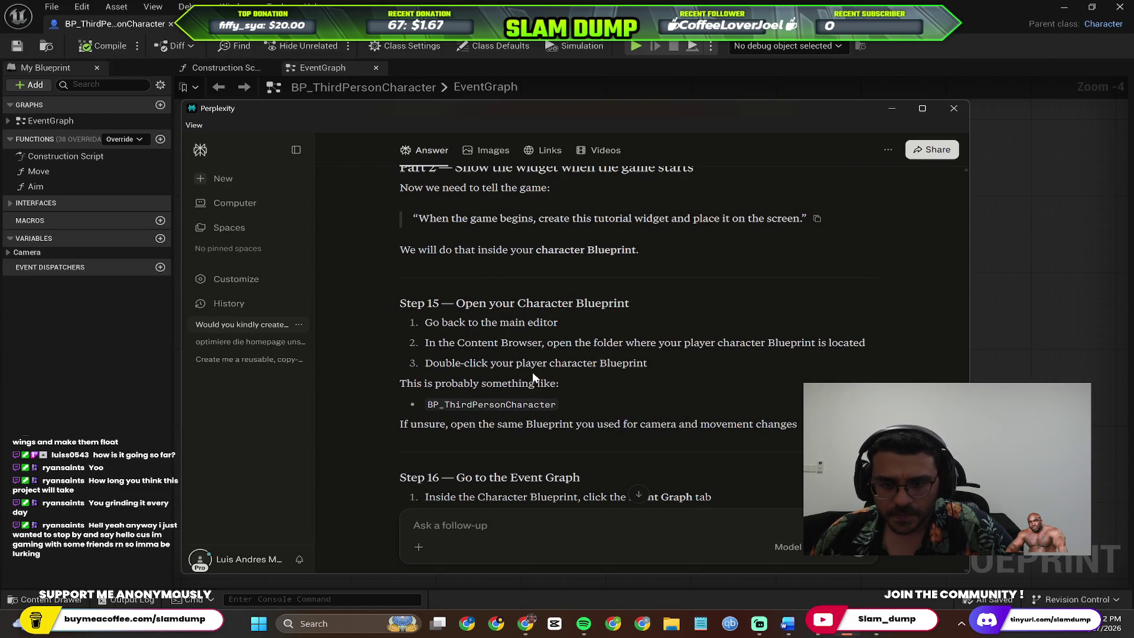
{"action": "scroll", "coordinate": [573, 385], "scroll_direction": "down", "scroll_amount": 1}
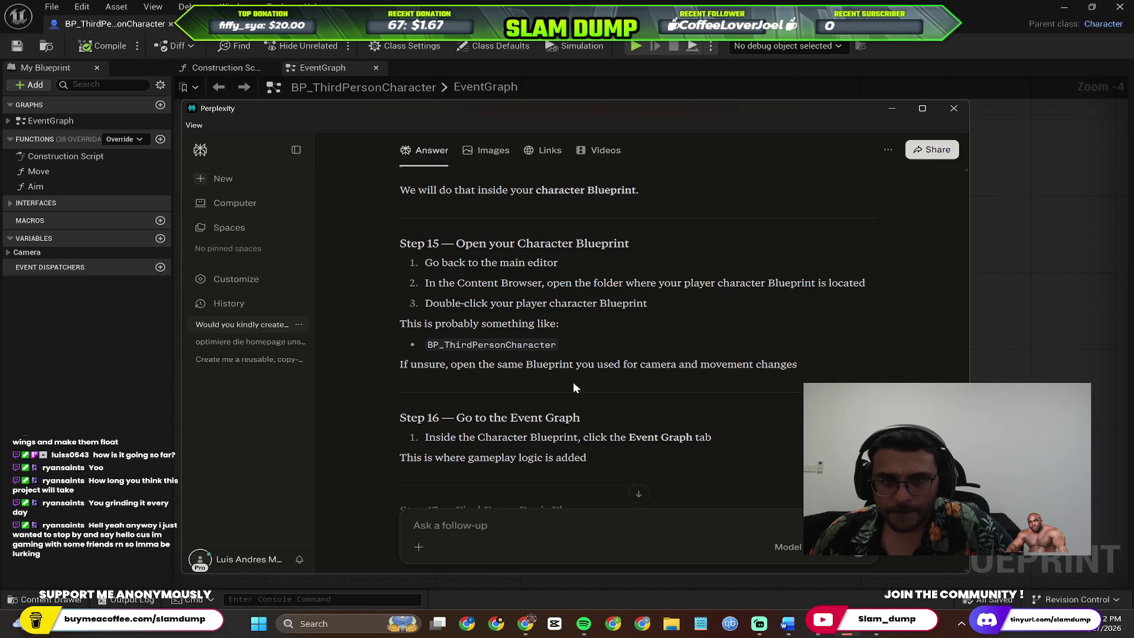
{"action": "scroll", "coordinate": [569, 374], "scroll_direction": "down", "scroll_amount": 2}
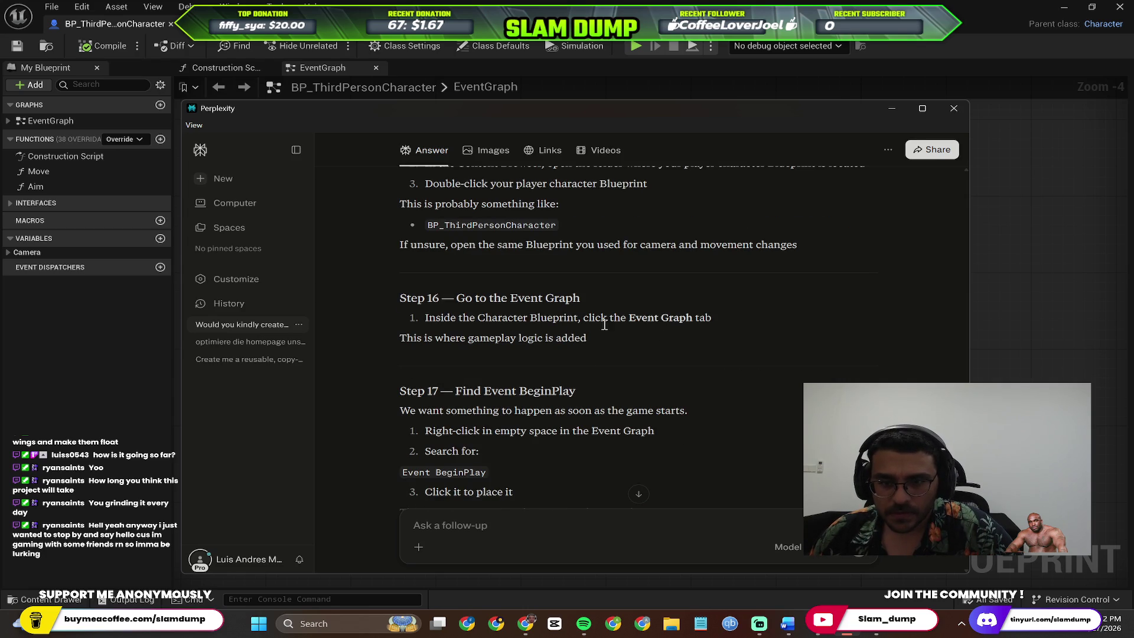
{"action": "scroll", "coordinate": [592, 329], "scroll_direction": "down", "scroll_amount": 2}
{"action": "key", "text": "alt+Tab"}
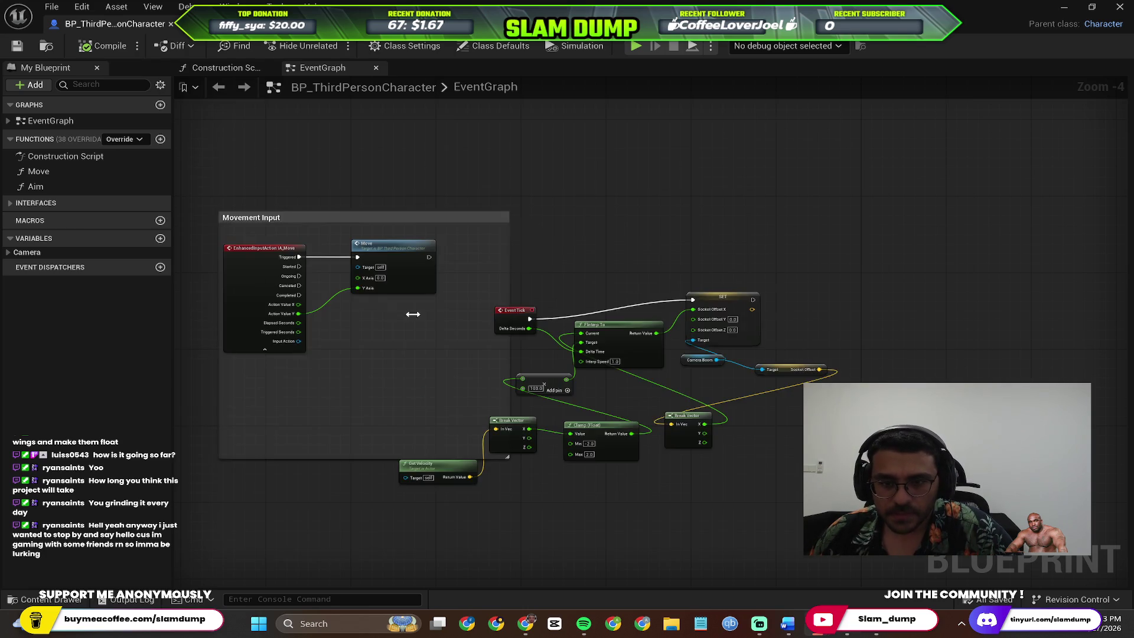
Zoom and pan the Event Graph to inspect the existing Movement Input nodes
{"action": "scroll", "coordinate": [362, 293], "scroll_direction": "up", "scroll_amount": 2}
{"action": "scroll", "coordinate": [373, 378], "scroll_direction": "down", "scroll_amount": 10}
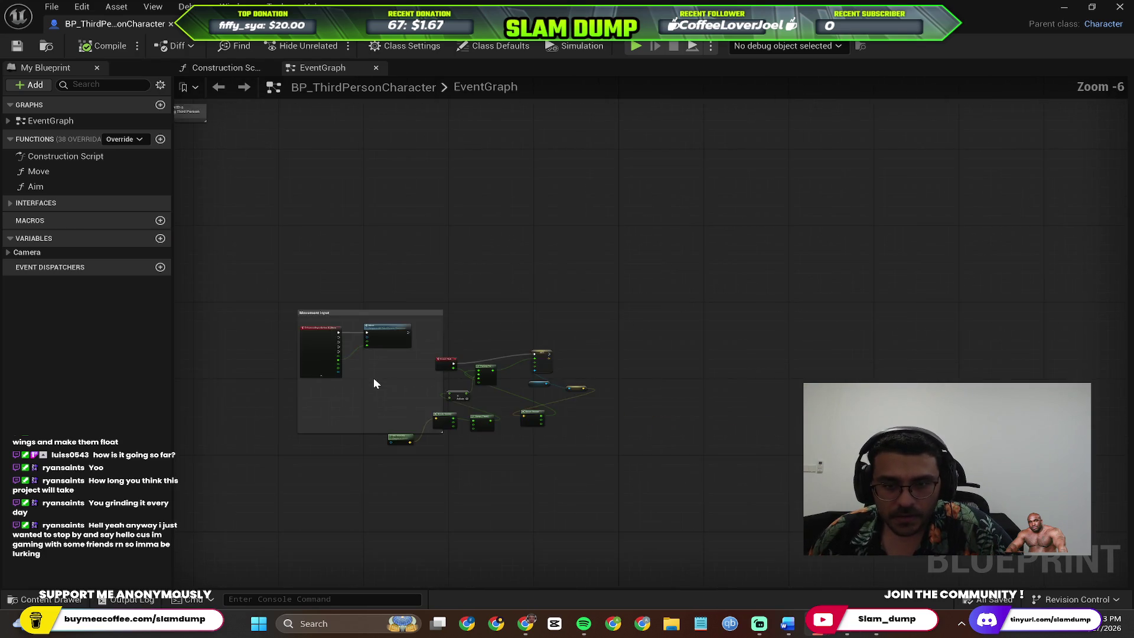
{"action": "scroll", "coordinate": [616, 296], "scroll_direction": "up", "scroll_amount": 9}
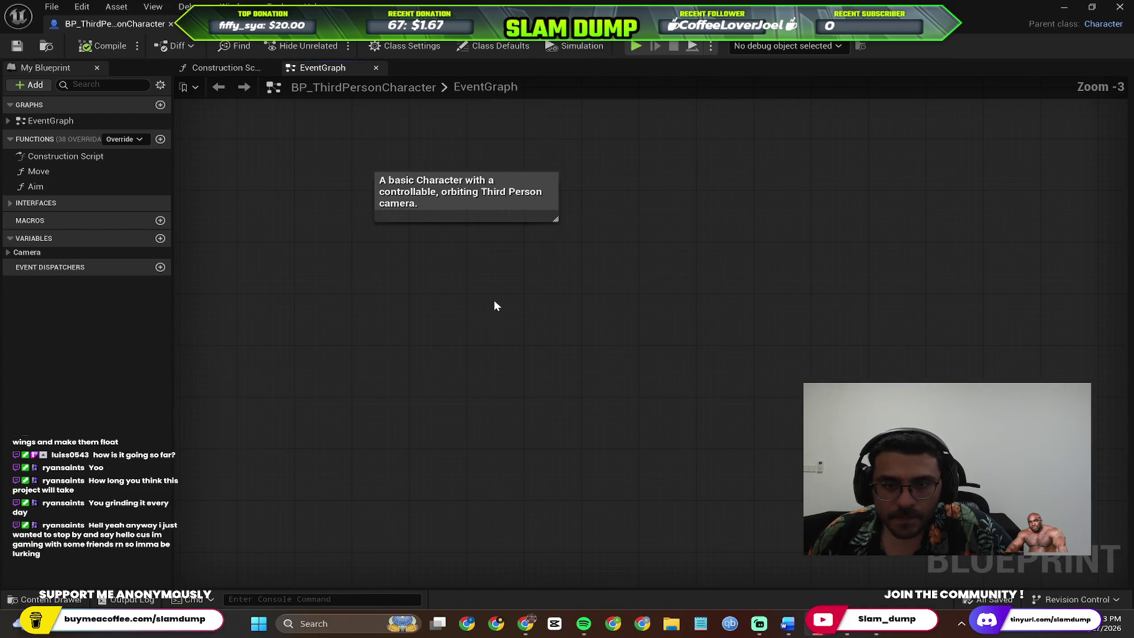
{"action": "scroll", "coordinate": [494, 299], "scroll_direction": "down", "scroll_amount": 9}
{"action": "scroll", "coordinate": [561, 395], "scroll_direction": "up", "scroll_amount": 13}
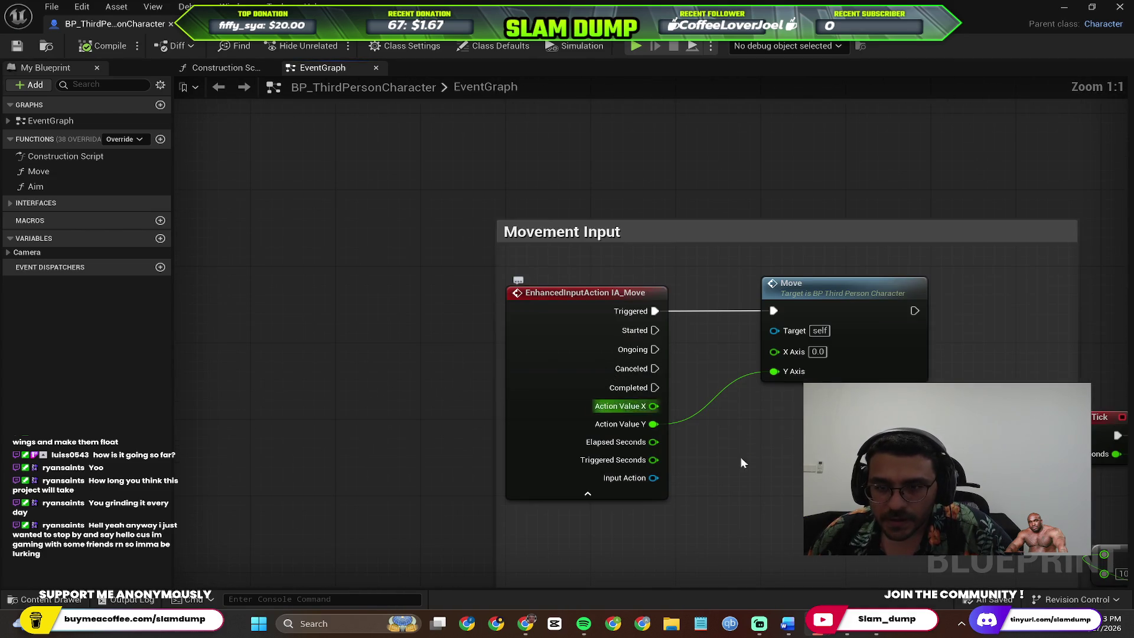
{"action": "mouse_move", "coordinate": [774, 486]}
{"action": "left_mouse_down"}
{"action": "mouse_move", "coordinate": [629, 343]}
{"action": "mouse_move", "coordinate": [616, 353]}
{"action": "left_mouse_up"}
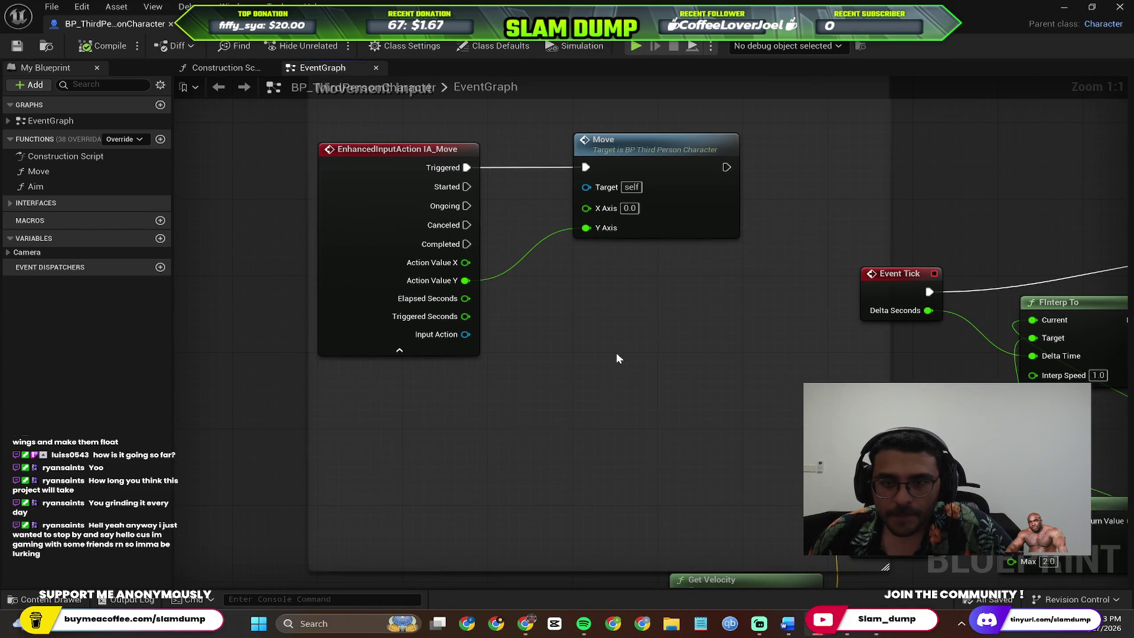
{"action": "scroll", "coordinate": [614, 354], "scroll_direction": "down", "scroll_amount": 5}
{"action": "scroll", "coordinate": [611, 366], "scroll_direction": "up", "scroll_amount": 4}
{"action": "key", "text": "alt+Tab"}
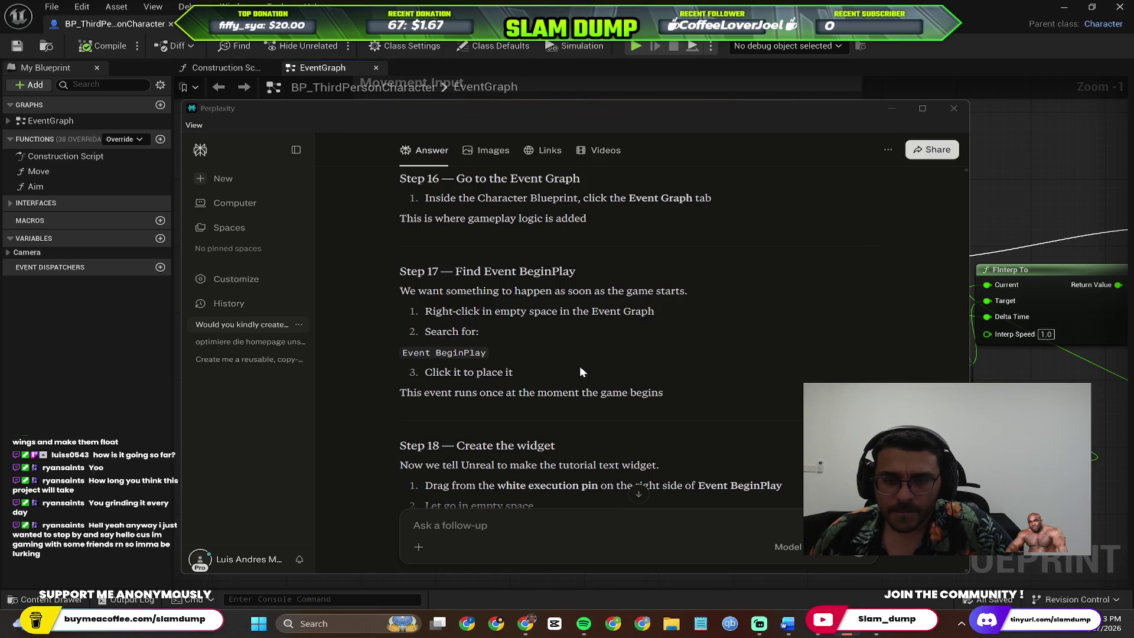
{"action": "key", "text": "alt+Tab"}
Place an Event BeginPlay node from a 'begin' search and check the guide's Step 18
{"action": "right_click", "coordinate": [448, 413]}
{"action": "type", "text": "begin"}
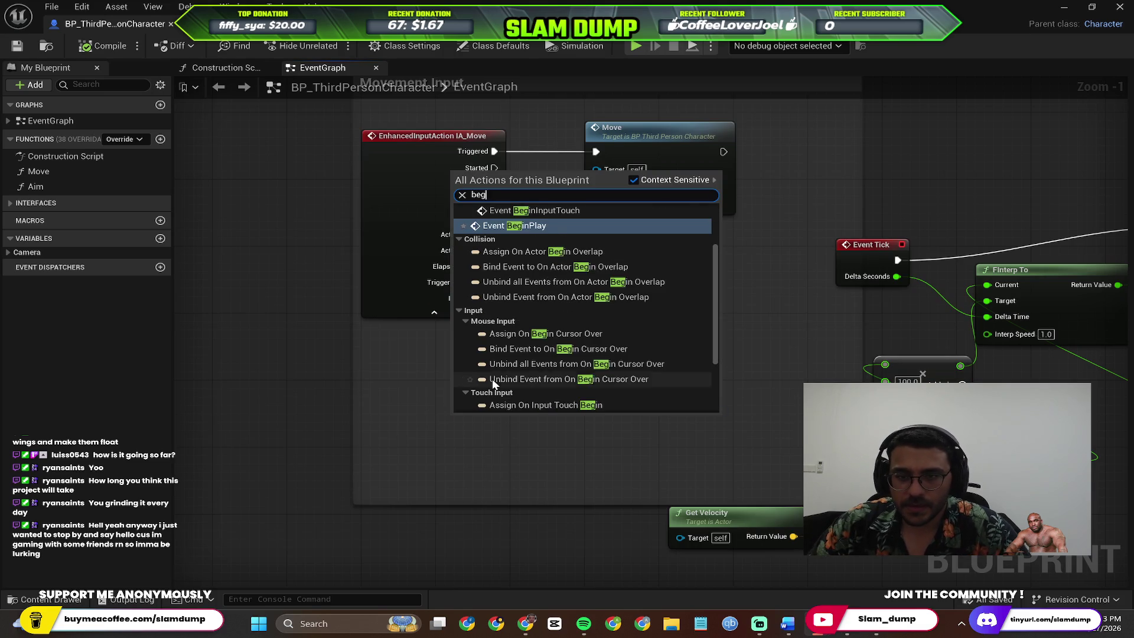
{"action": "left_click", "coordinate": [576, 222]}
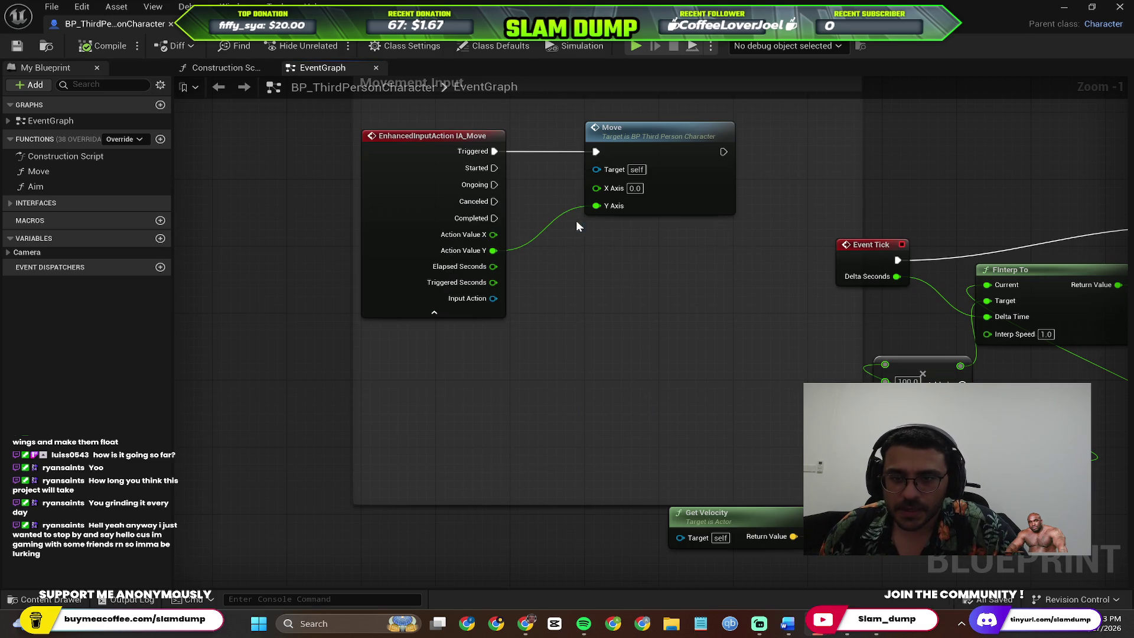
{"action": "key", "text": "alt+Tab"}
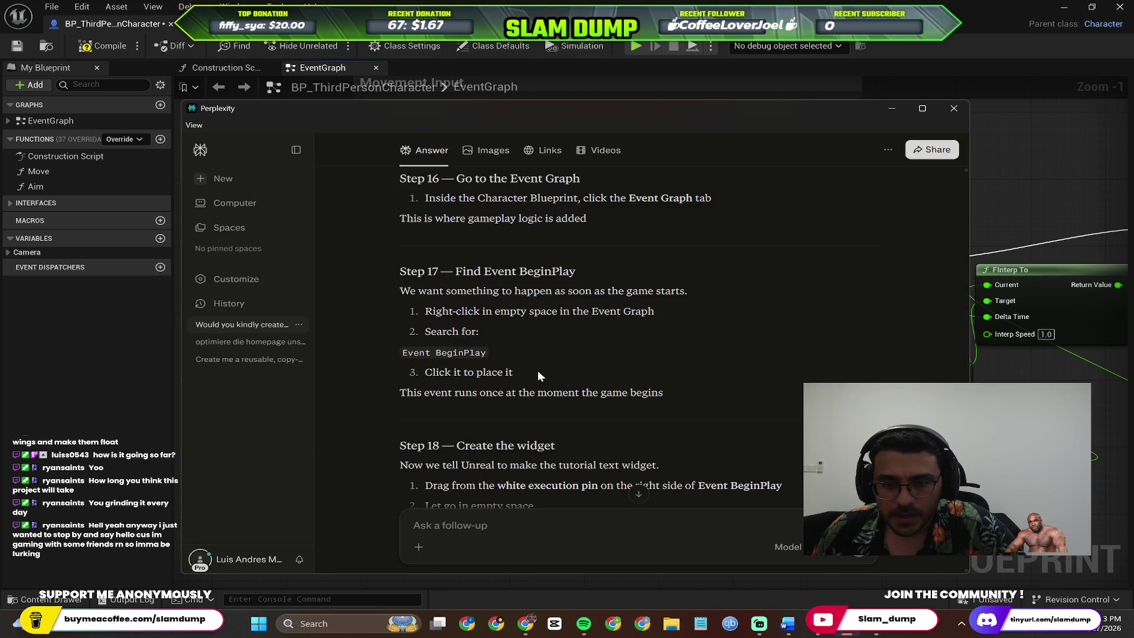
{"action": "scroll", "coordinate": [533, 369], "scroll_direction": "down", "scroll_amount": 4}
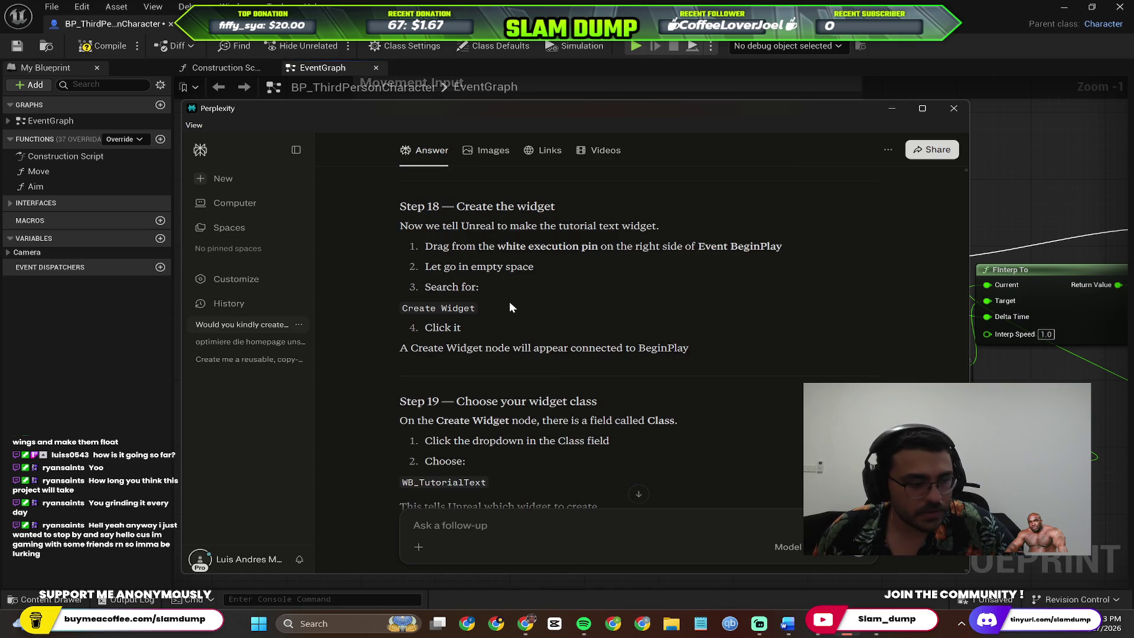
{"action": "key", "text": "alt+Tab"}
Drag from Event BeginPlay's exec pin and add a Create Widget node
{"action": "mouse_move", "coordinate": [527, 435]}
{"action": "left_mouse_down"}
{"action": "mouse_move", "coordinate": [544, 450]}
{"action": "mouse_move", "coordinate": [629, 354]}
{"action": "left_mouse_up"}
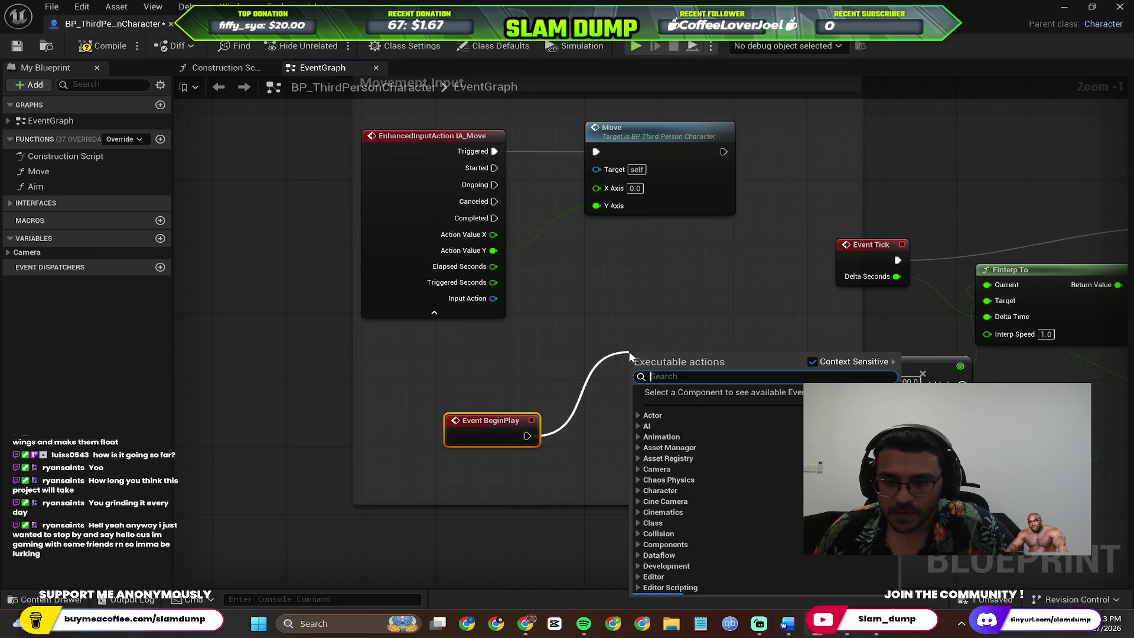
{"action": "type", "text": "create w"}
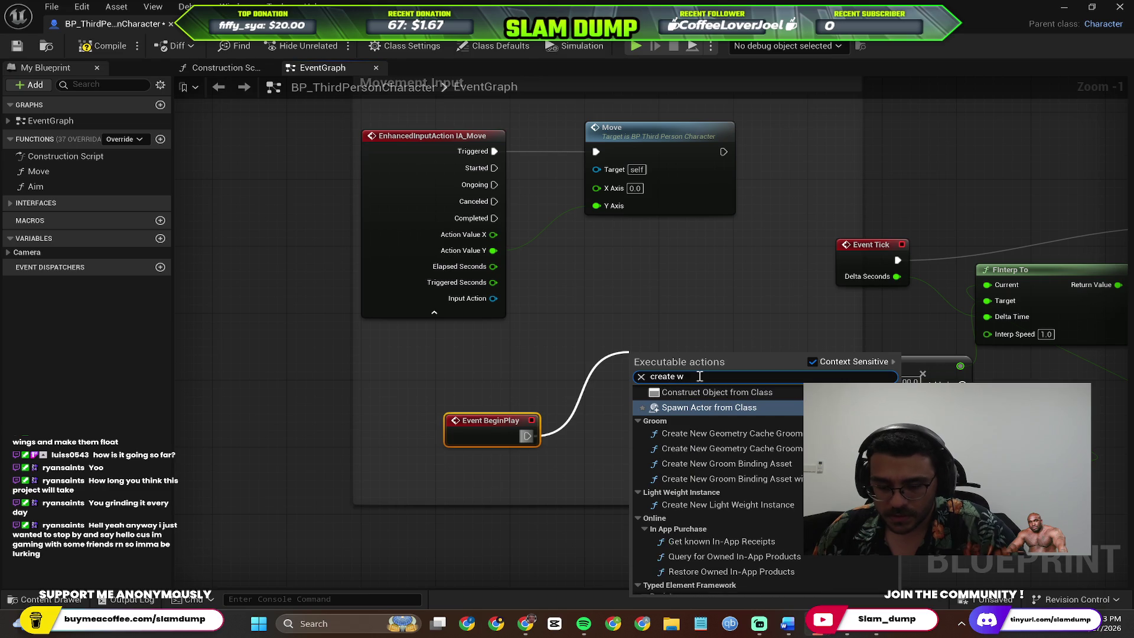
{"action": "type", "text": "idget"}
{"action": "left_click", "coordinate": [718, 470]}
{"action": "key", "text": "alt+Tab"}
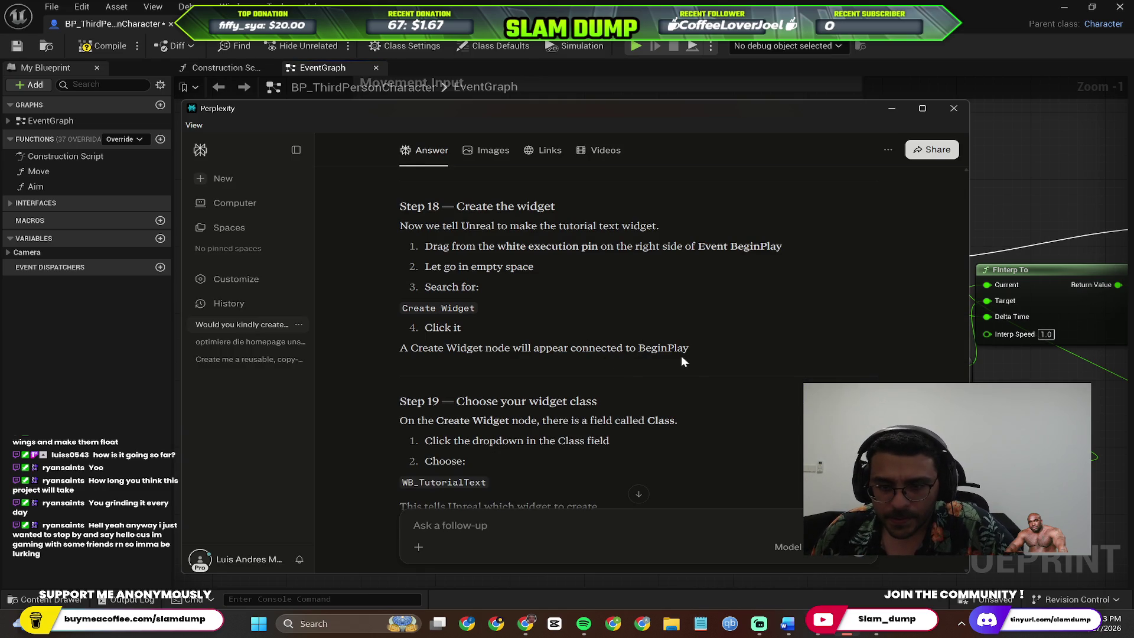
{"action": "scroll", "coordinate": [681, 358], "scroll_direction": "down", "scroll_amount": 1}
{"action": "scroll", "coordinate": [532, 413], "scroll_direction": "down", "scroll_amount": 1}
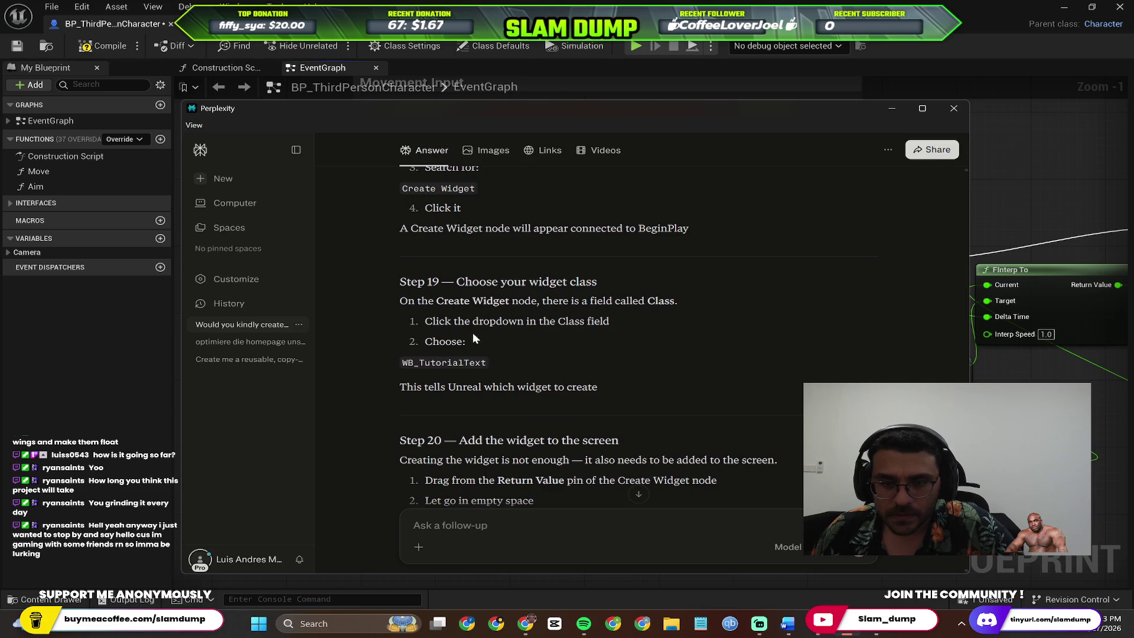
{"action": "key", "text": "alt+Tab"}
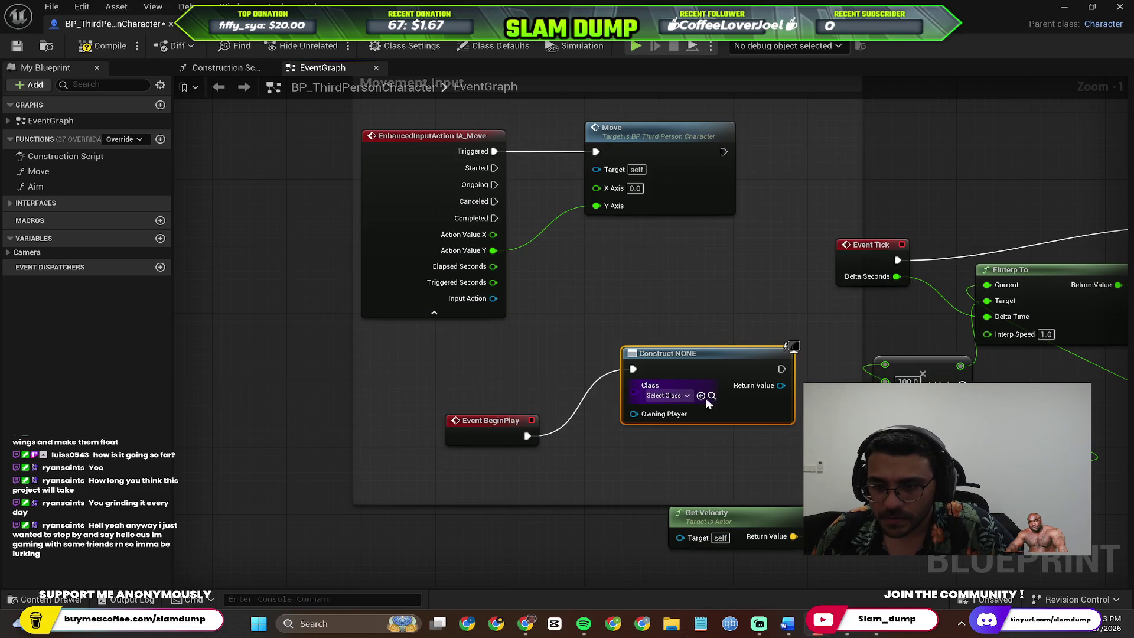
Set the Create Widget node's Class to WB_TutorialText
{"action": "left_click", "coordinate": [677, 400]}
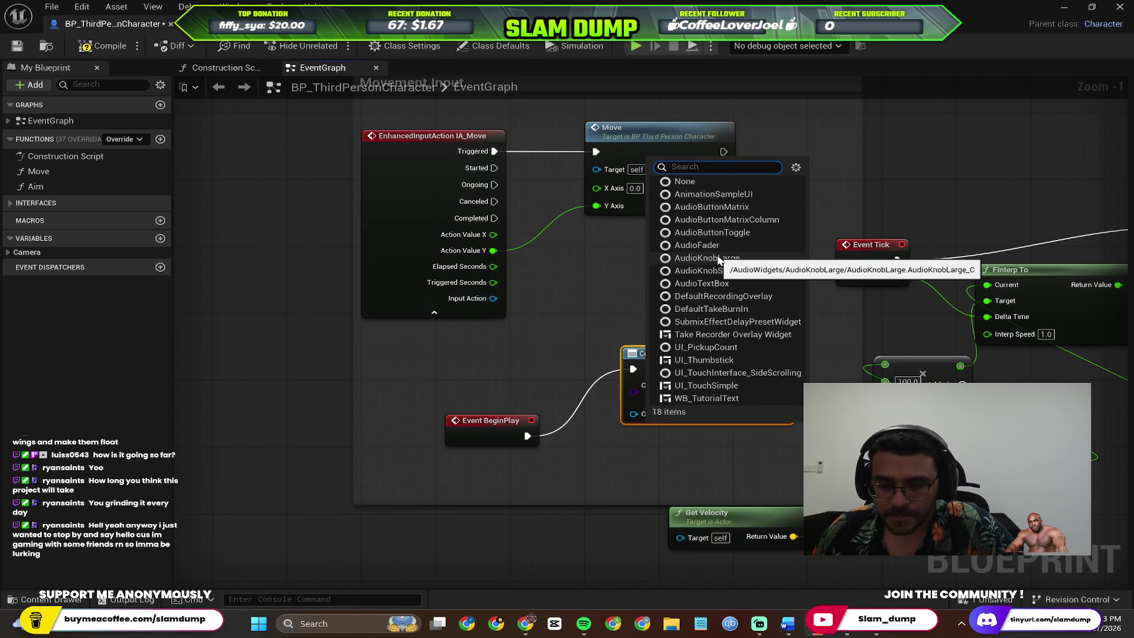
{"action": "left_click", "coordinate": [718, 397]}
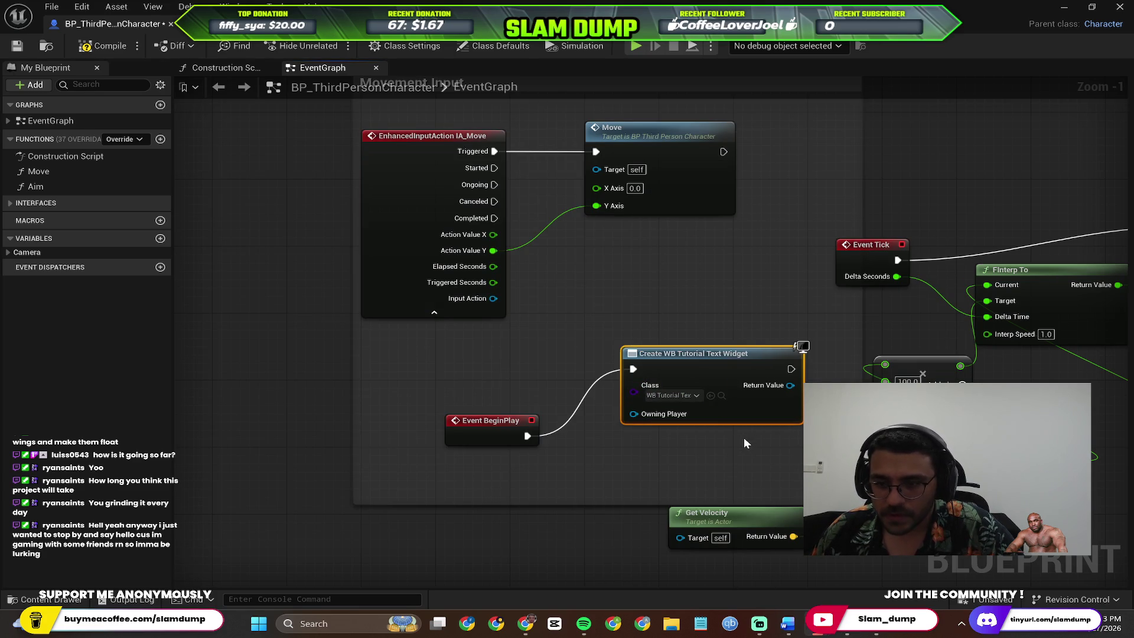
{"action": "key", "text": "alt+Tab"}
{"action": "scroll", "coordinate": [611, 412], "scroll_direction": "down", "scroll_amount": 2}
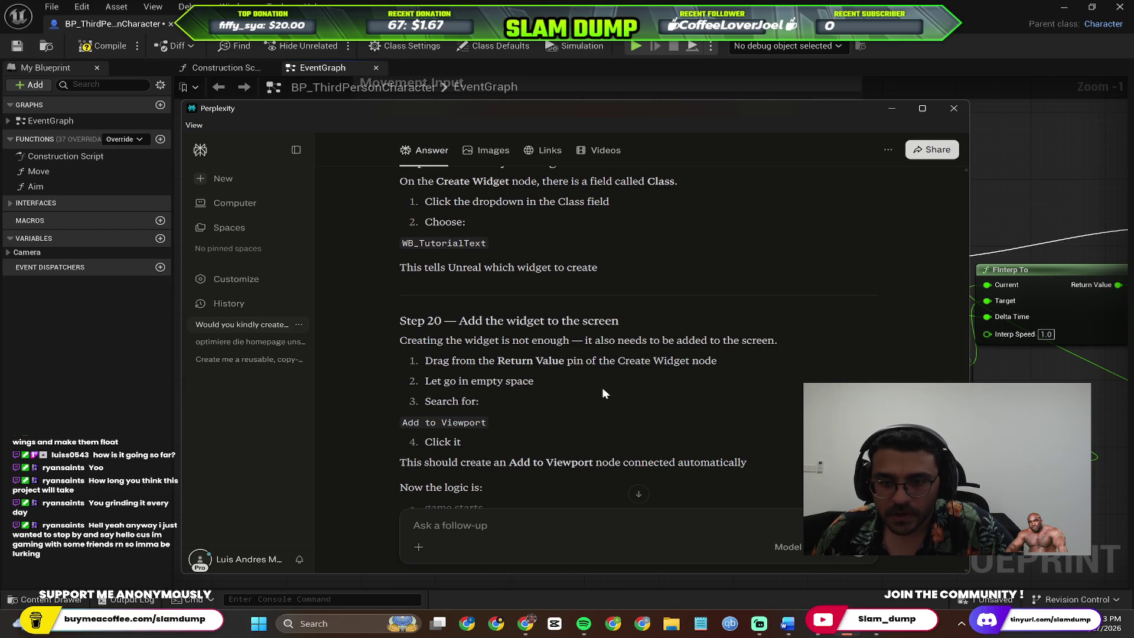
{"action": "key", "text": "alt+Tab"}
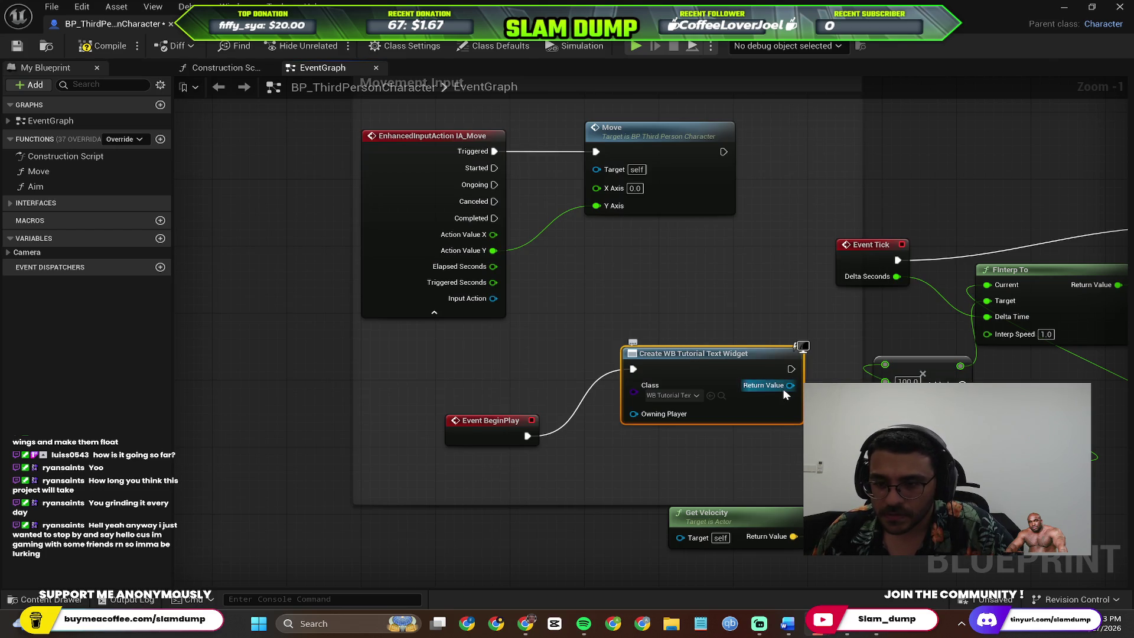
Connect an Add to Viewport node to the Create Widget node's Return Value
{"action": "mouse_move", "coordinate": [784, 390]}
{"action": "left_mouse_down"}
{"action": "mouse_move", "coordinate": [757, 303]}
{"action": "mouse_move", "coordinate": [732, 275]}
{"action": "left_mouse_up"}
{"action": "key", "text": "alt+Tab"}
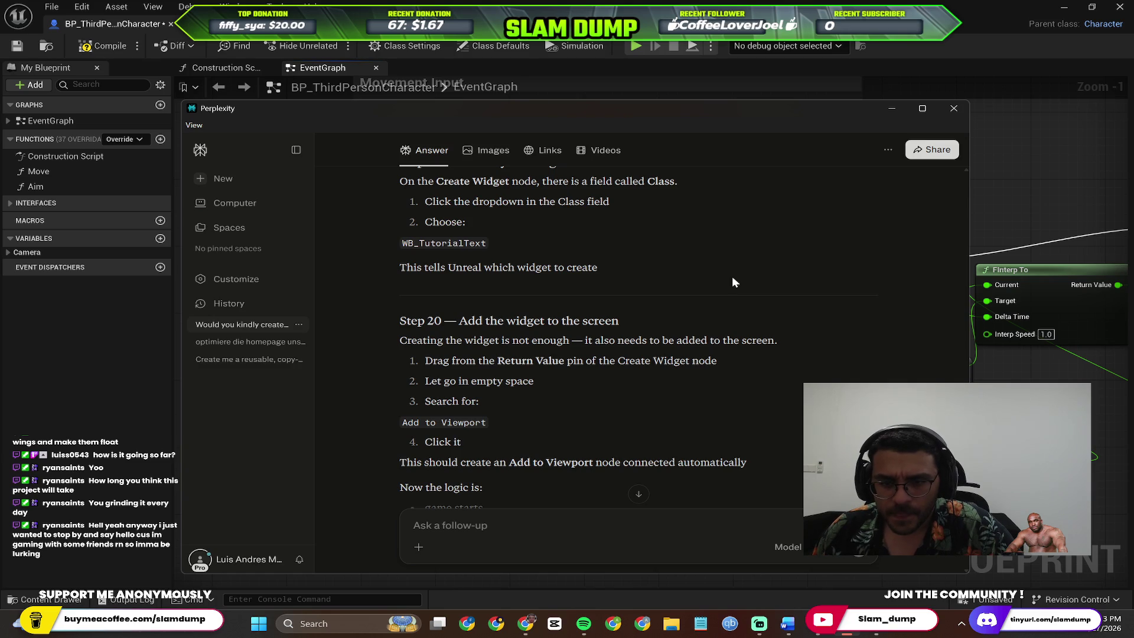
{"action": "key", "text": "alt+Tab"}
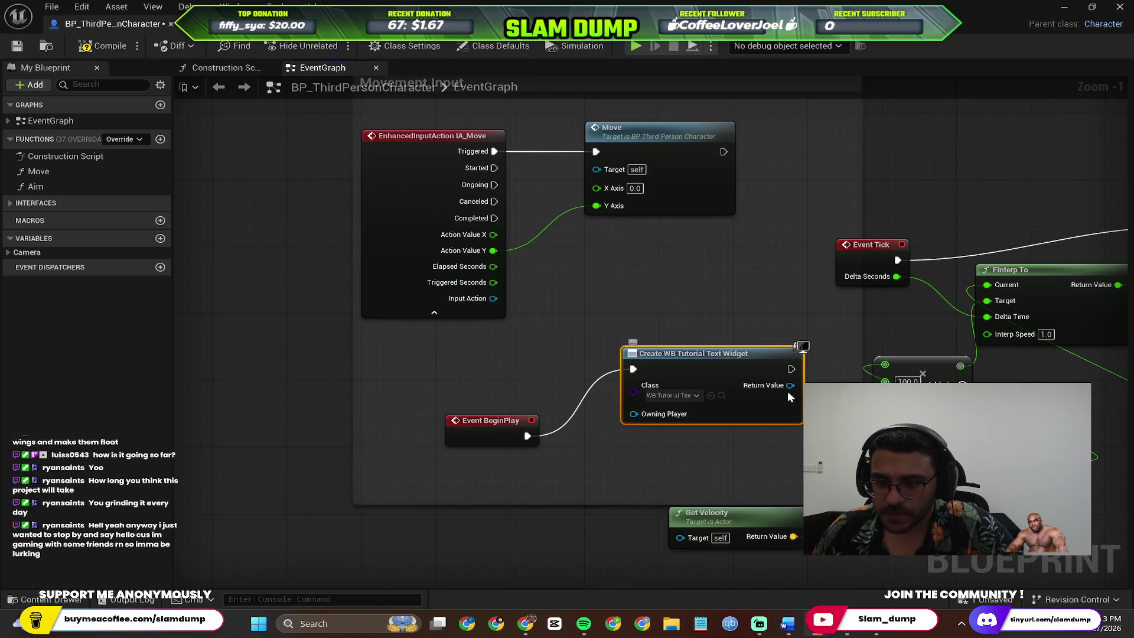
{"action": "left_click_drag", "start_coordinate": [790, 385], "coordinate": [741, 256]}
{"action": "type", "text": "add to i"}
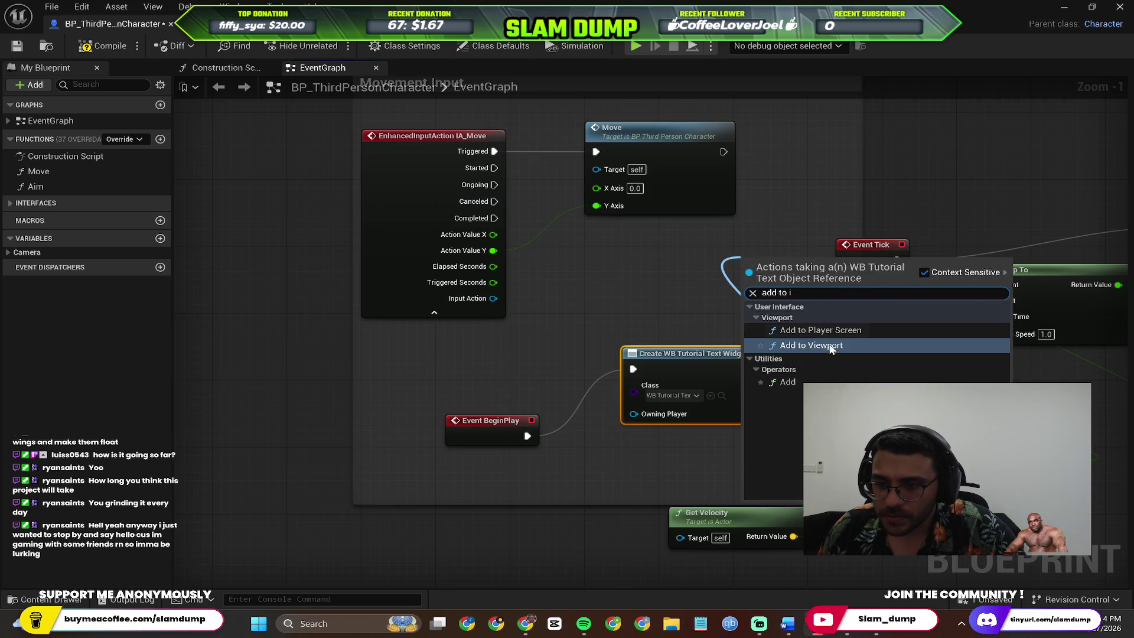
{"action": "left_click", "coordinate": [830, 346]}
Scroll the guide to Step 21 (Compile and Save) and Step 22 (Test it)
{"action": "key", "text": "alt+Tab"}
{"action": "scroll", "coordinate": [657, 343], "scroll_direction": "down", "scroll_amount": 2}
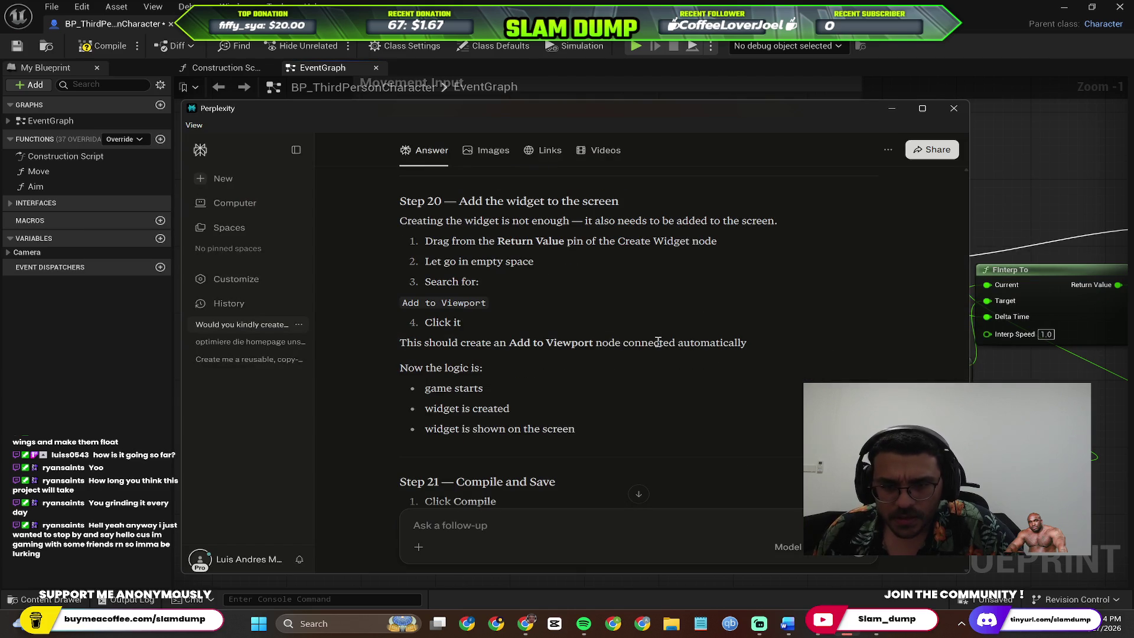
{"action": "scroll", "coordinate": [658, 343], "scroll_direction": "down", "scroll_amount": 1}
{"action": "scroll", "coordinate": [658, 345], "scroll_direction": "down", "scroll_amount": 1}
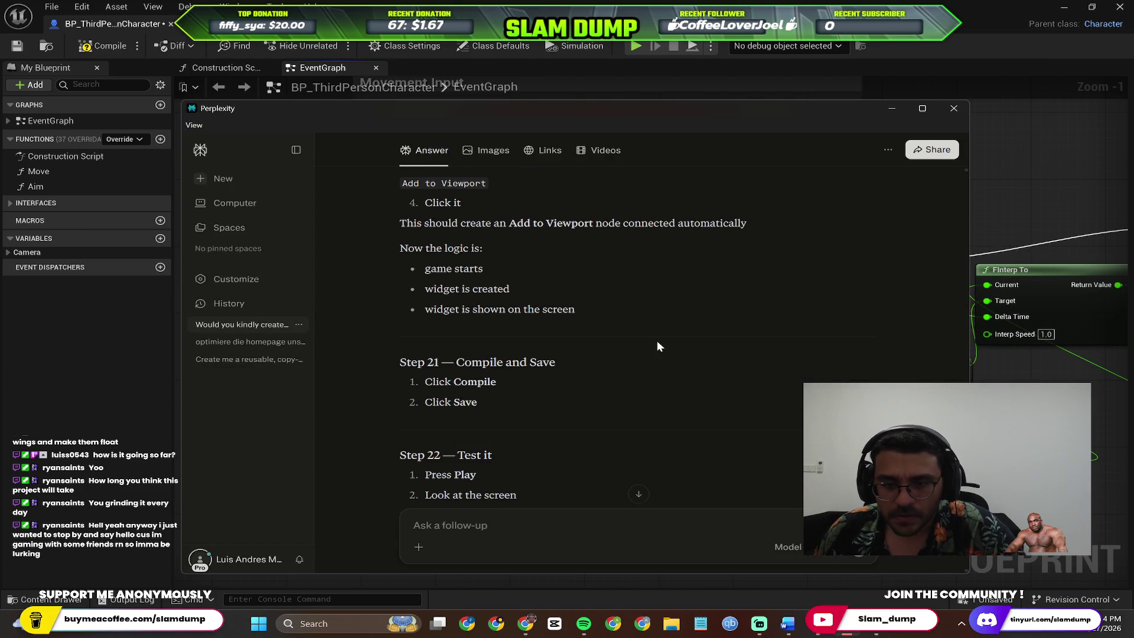